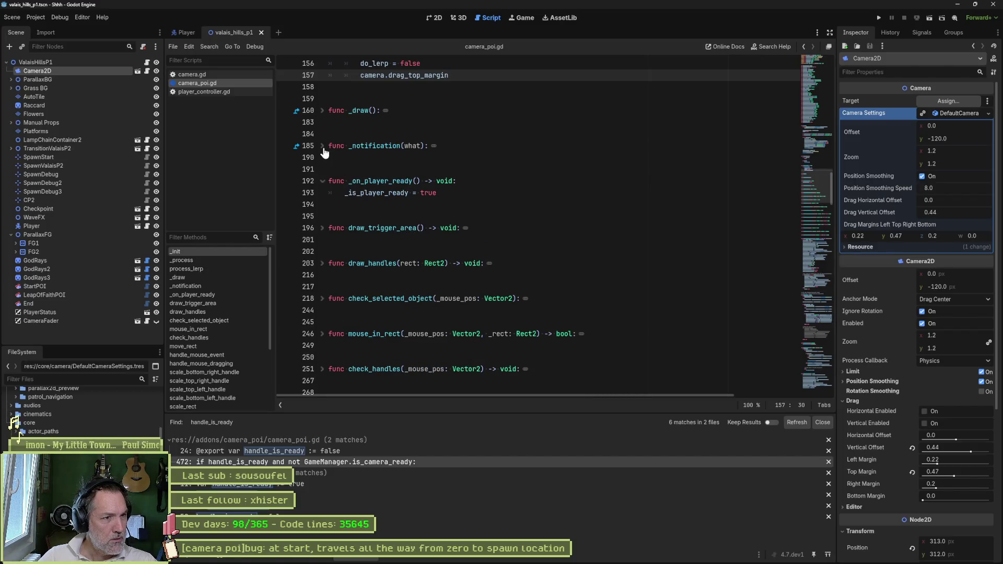
Expand the _notification function to read it, then collapse it again
{"action": "left_click", "coordinate": [323, 146]}
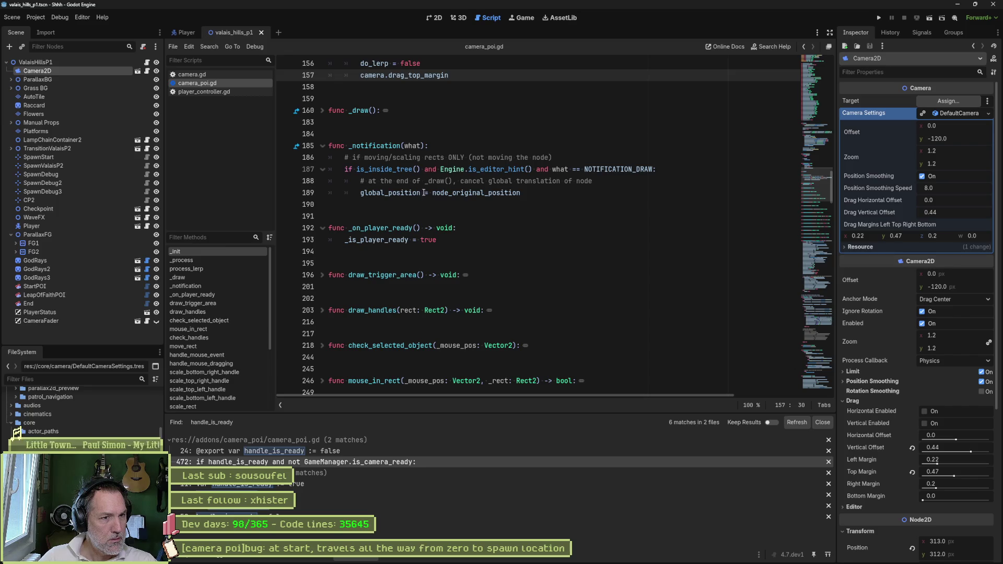
{"action": "mouse_move", "coordinate": [421, 192]}
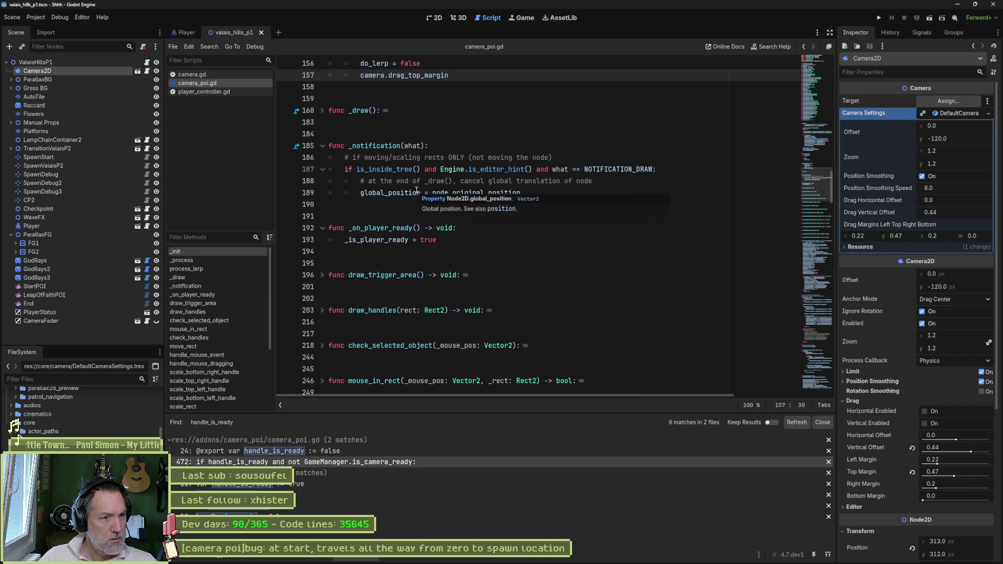
{"action": "left_click", "coordinate": [322, 145]}
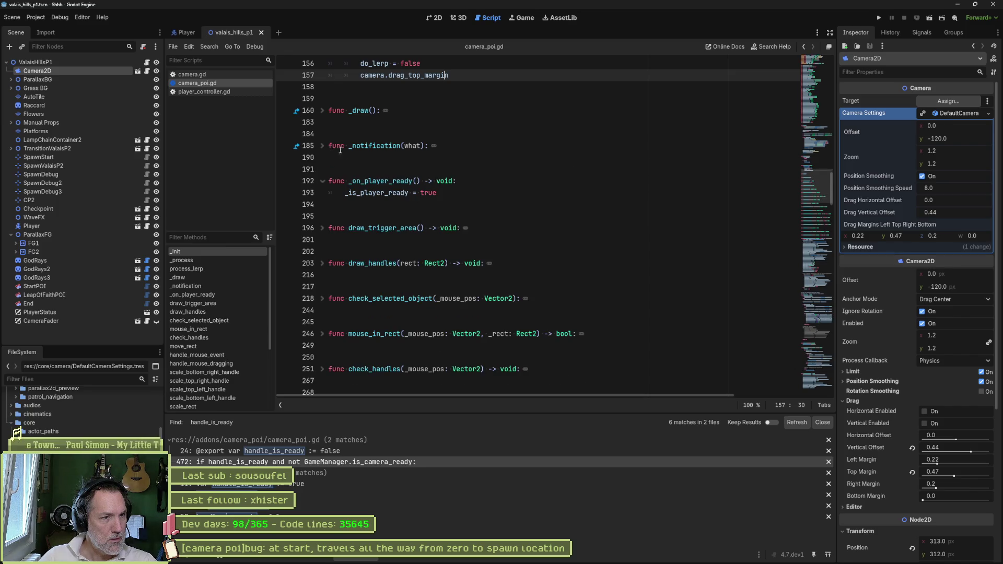
Find in Files for _is_player_ready, listing 3 matches in camera_poi.gd (lines 116, 193, 536)
{"action": "double_click", "coordinate": [371, 181]}
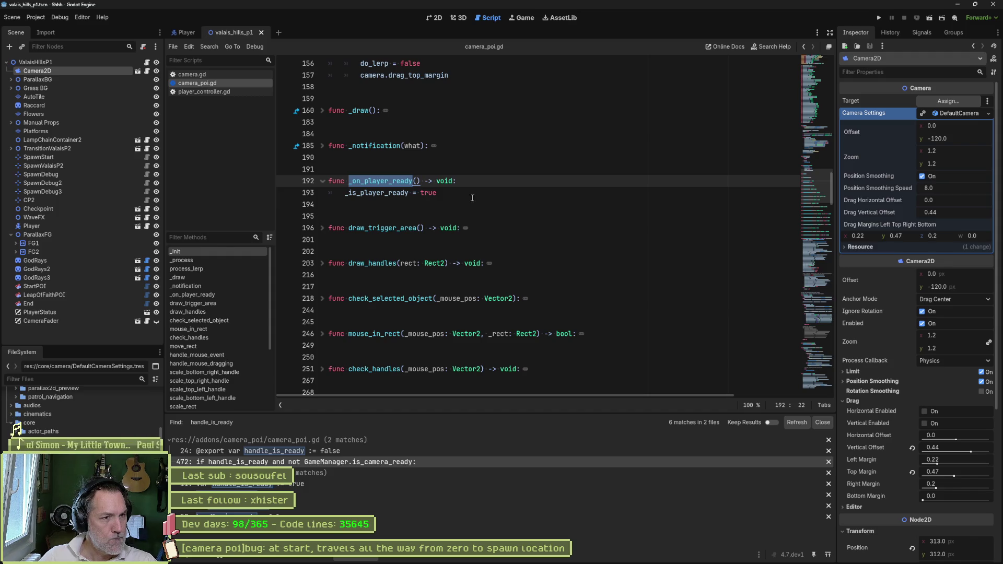
{"action": "double_click", "coordinate": [393, 195]}
{"action": "key", "text": "ctrl+shift+f"}
{"action": "key", "text": "Return"}
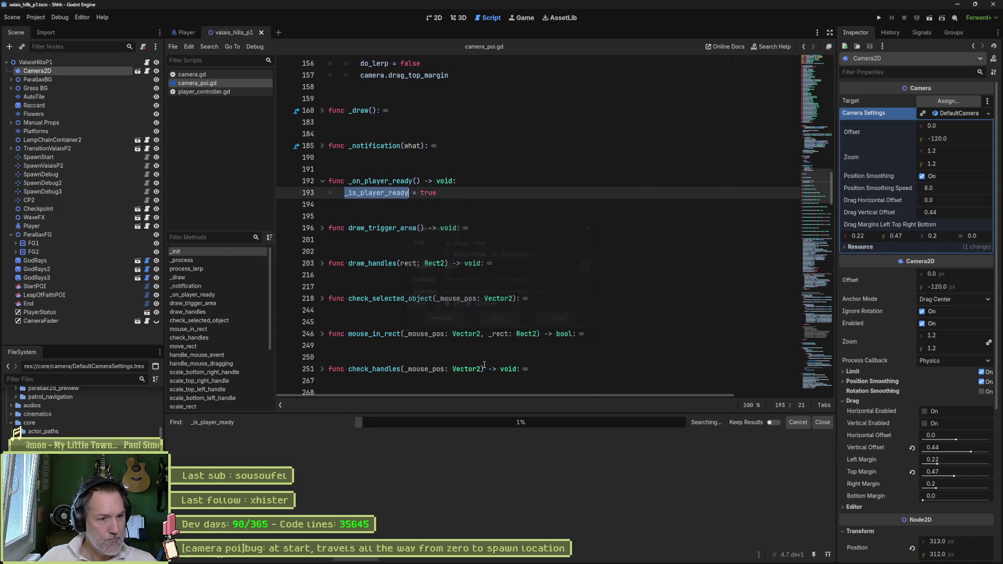
Check the line 536 and line 193 matches, then return to the _on_player_ready header
{"action": "left_click", "coordinate": [324, 473]}
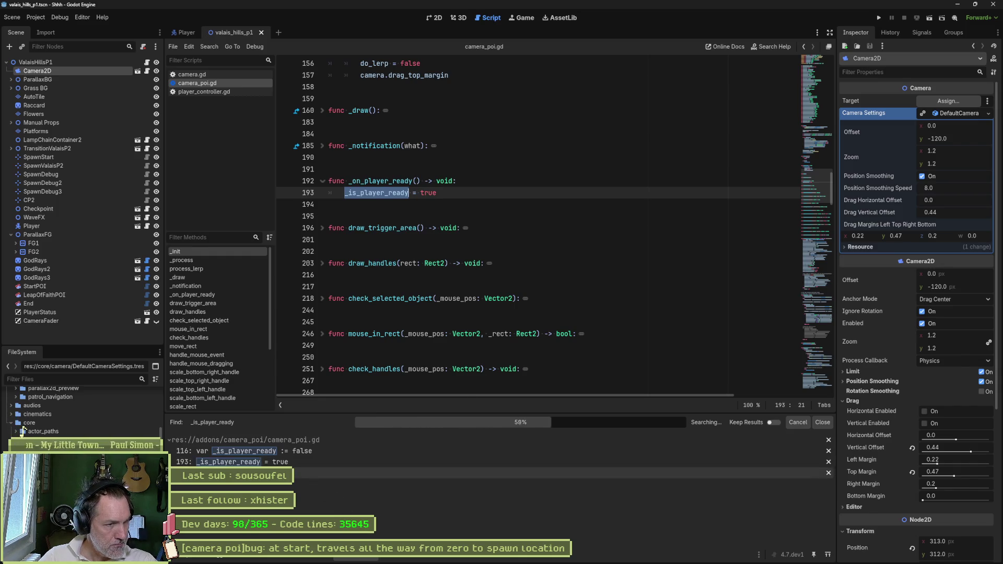
{"action": "scroll", "coordinate": [553, 251], "scroll_direction": "down", "scroll_amount": 3}
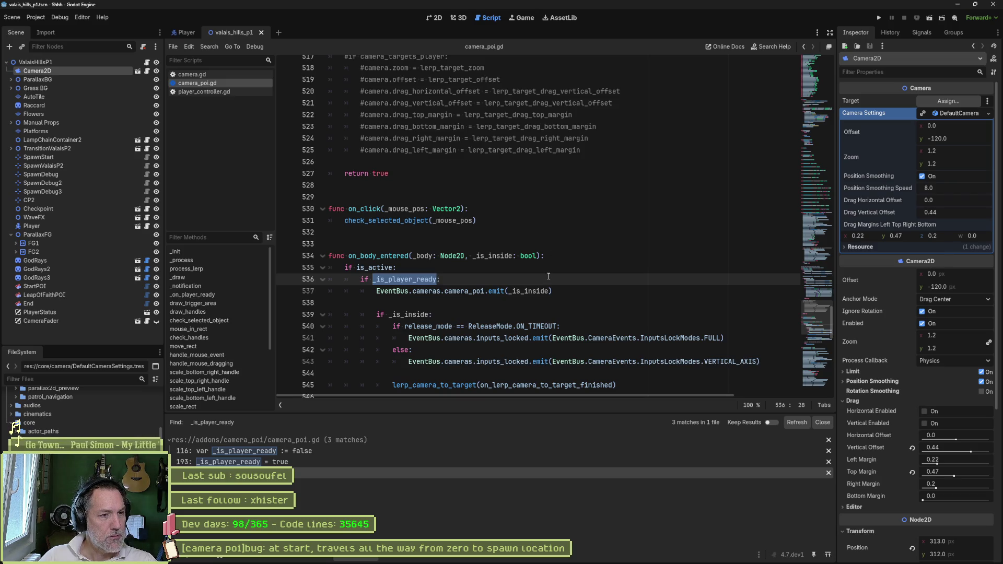
{"action": "left_click", "coordinate": [292, 464]}
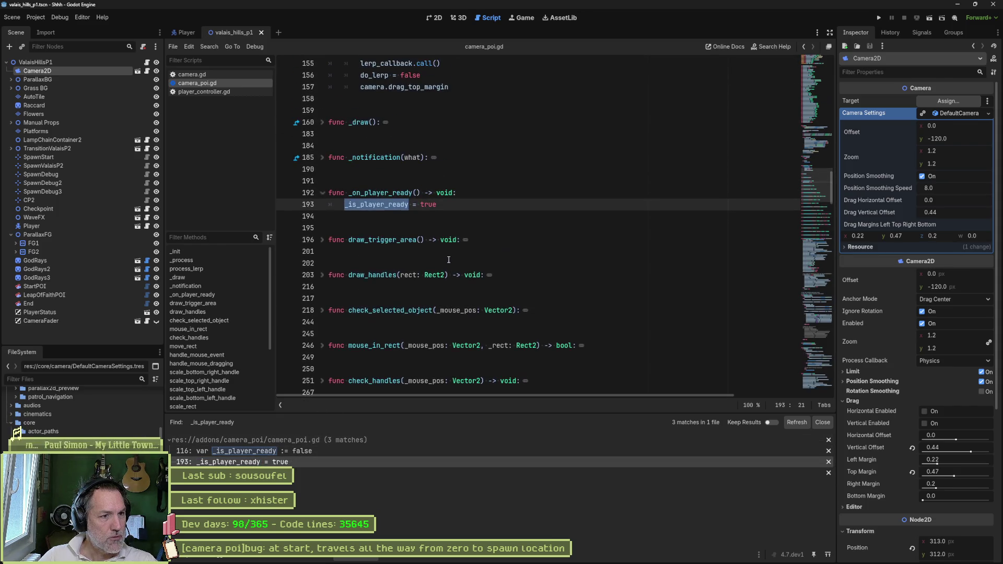
{"action": "left_click", "coordinate": [475, 195]}
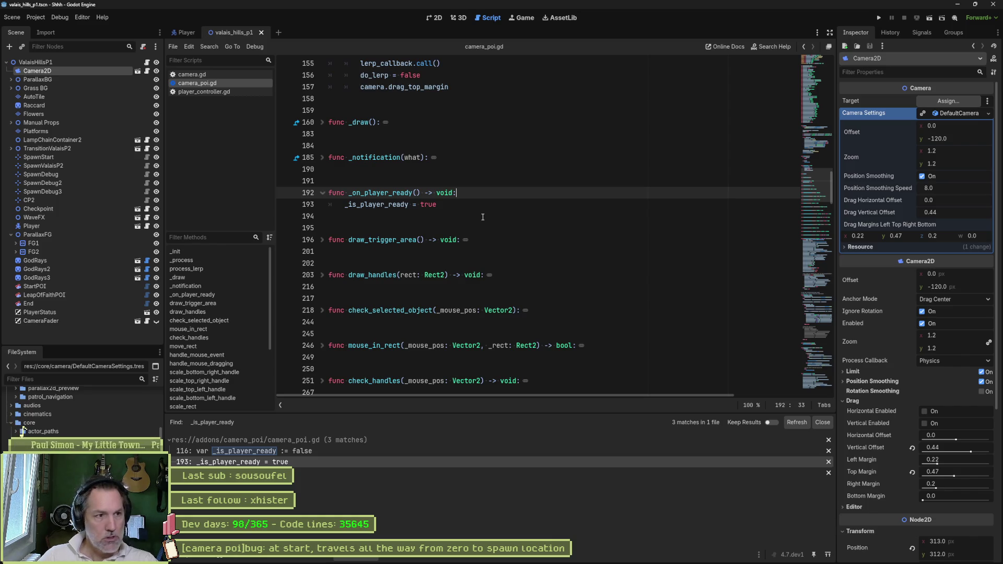
Add comments '# check if player in poi trigger' and '# teleport camera with proper settings' to _on_player_ready
{"action": "key", "text": "Return"}
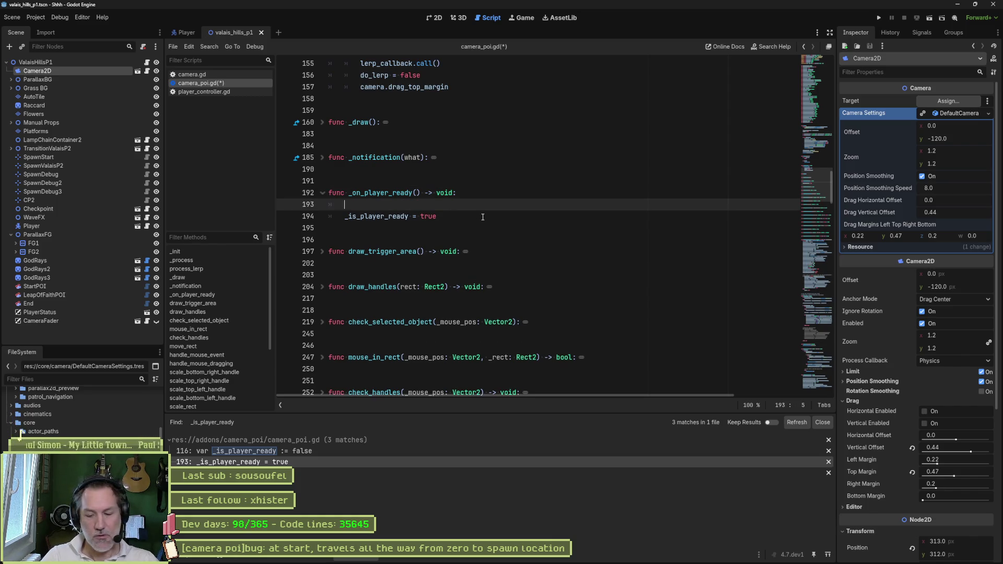
{"action": "type", "text": "# check if player in poi "}
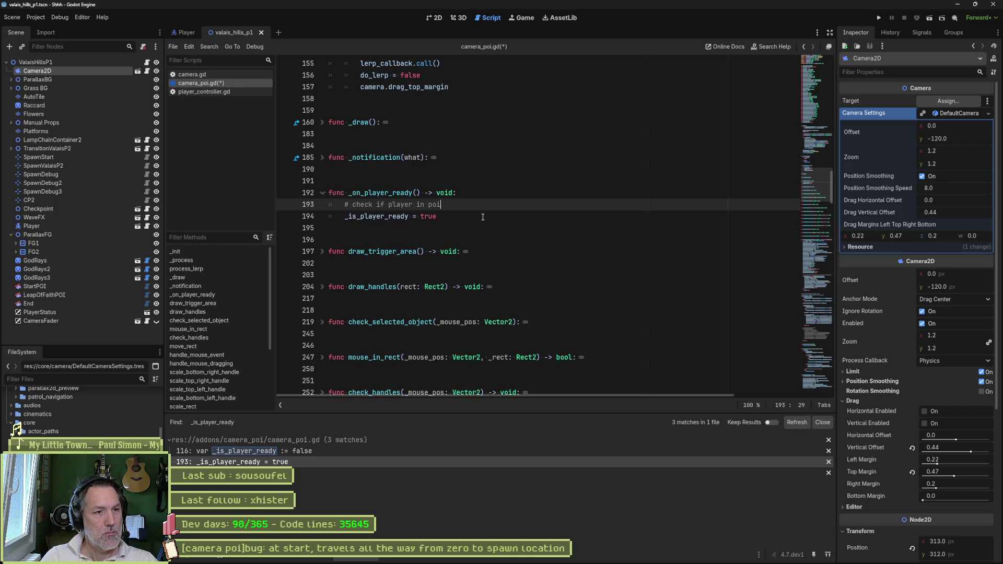
{"action": "type", "text": "trigger"}
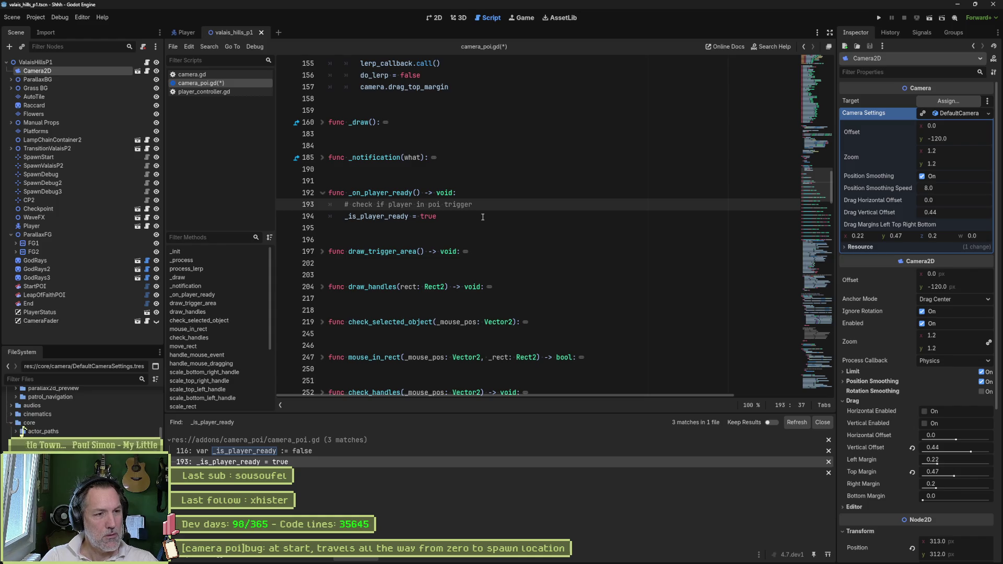
{"action": "key", "text": "Return"}
{"action": "key", "text": "Return"}
{"action": "type", "text": "# teleport camera "}
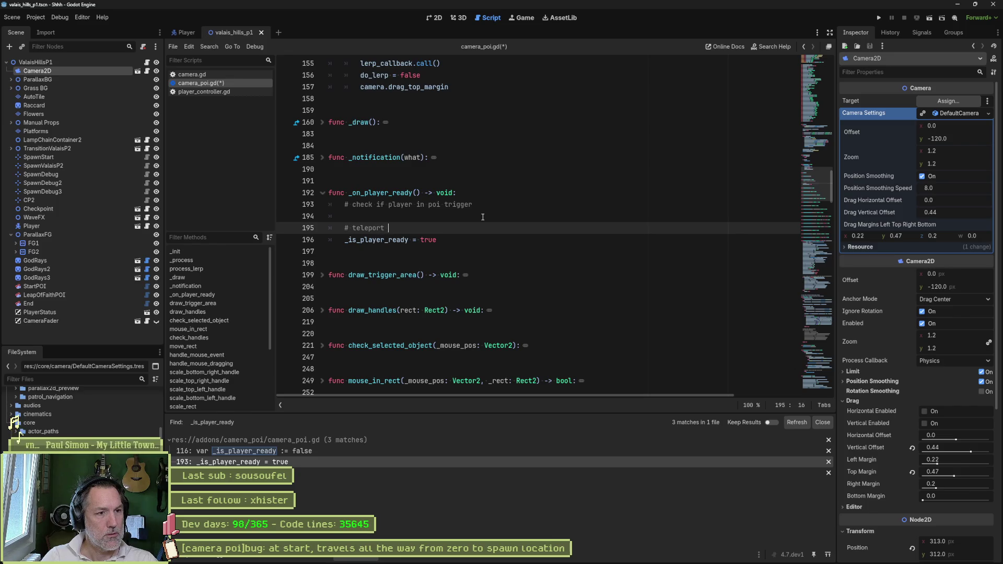
{"action": "type", "text": "with prop"}
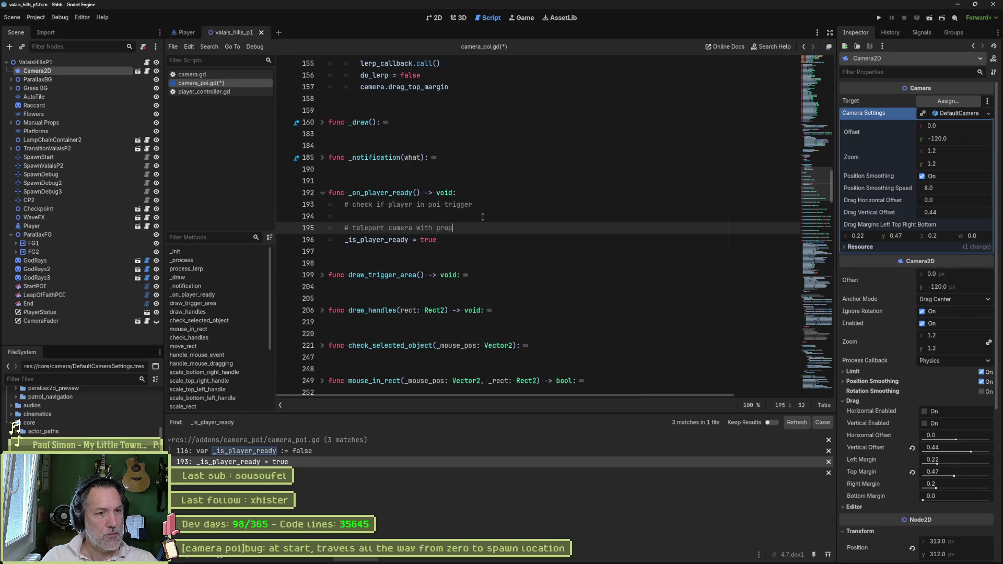
{"action": "type", "text": "er settings"}
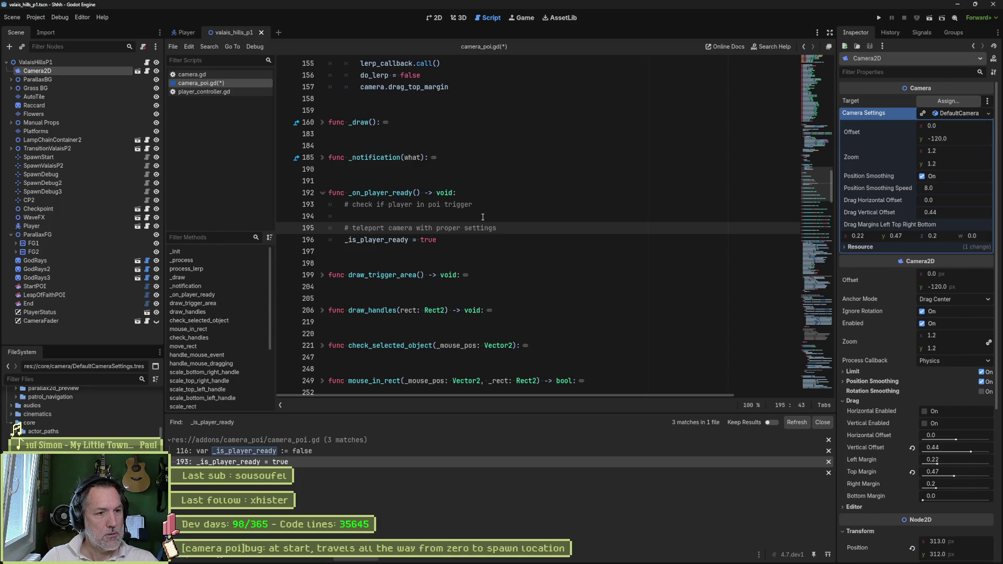
Turn both comments into TODO comments and separate them with blank lines
{"action": "key", "text": "Return"}
{"action": "key", "text": "Up"}
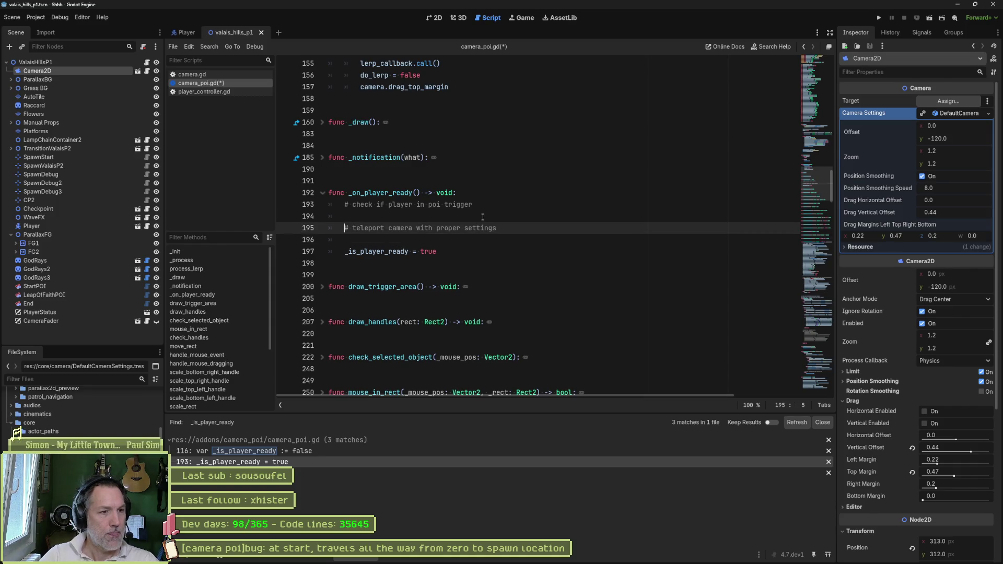
{"action": "type", "text": "TODO"}
{"action": "key", "text": "Up"}
{"action": "key", "text": "Up"}
{"action": "key", "text": "Up"}
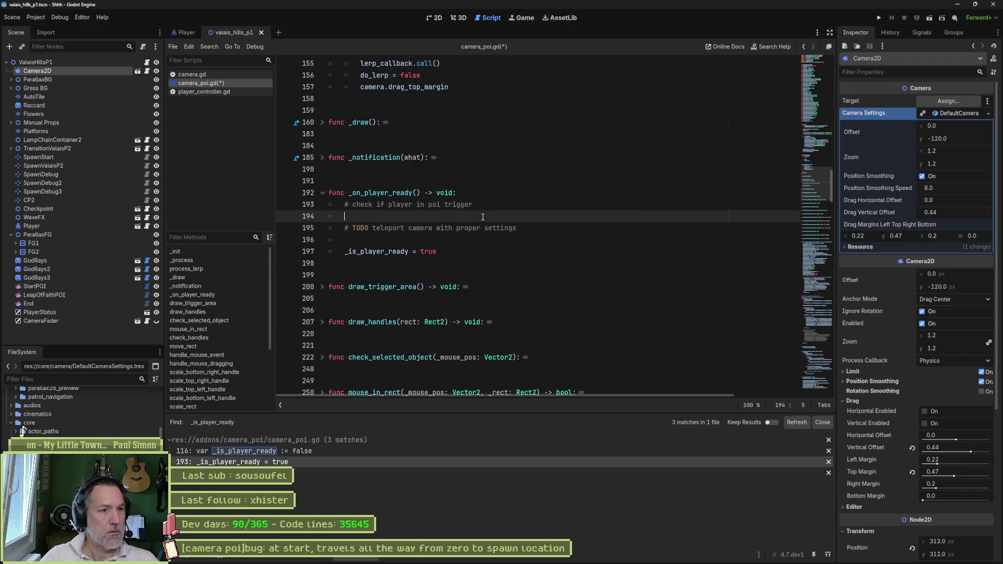
{"action": "key", "text": "Down"}
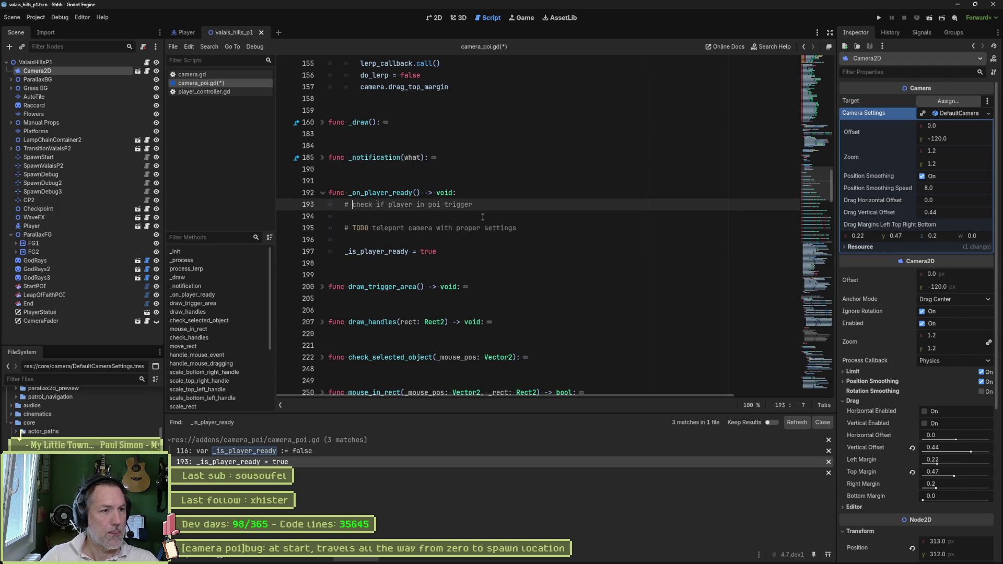
{"action": "type", "text": "TODO"}
{"action": "key", "text": "Down"}
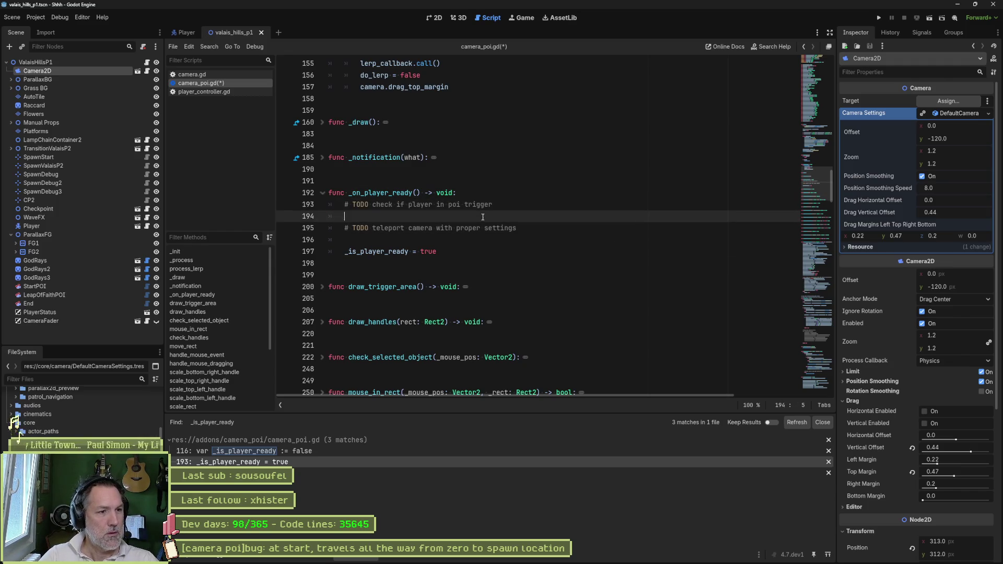
{"action": "key", "text": "Return"}
{"action": "key", "text": "Down"}
{"action": "key", "text": "Down"}
{"action": "key", "text": "Return"}
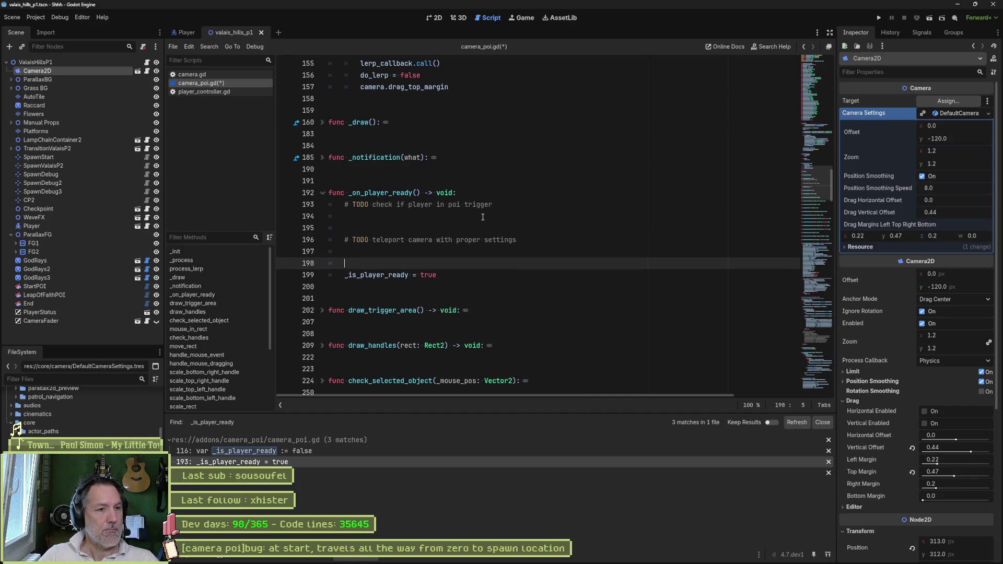
Move _is_player_ready = true above the TODO comments with Alt+Up and save camera_poi.gd
{"action": "key", "text": "Down"}
{"action": "key", "text": "alt+Up"}
{"action": "key", "text": "alt+Up"}
{"action": "key", "text": "alt+Up"}
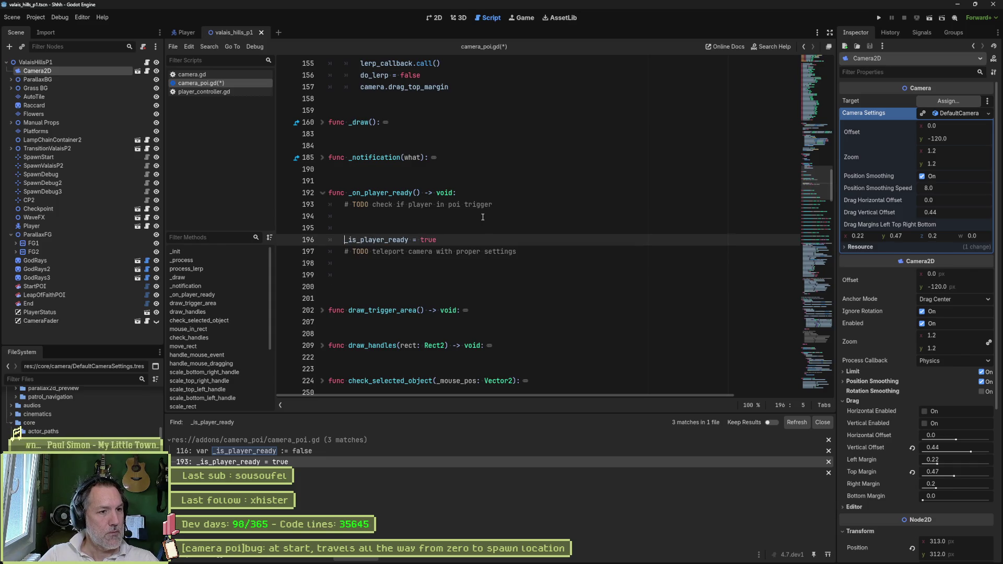
{"action": "key", "text": "Down"}
{"action": "key", "text": "Down"}
{"action": "key", "text": "Down"}
{"action": "key", "text": "Return"}
{"action": "key", "text": "Up"}
{"action": "key", "text": "Up"}
{"action": "key", "text": "Up"}
{"action": "key", "text": "alt+Up"}
{"action": "key", "text": "Down"}
{"action": "key", "text": "Down"}
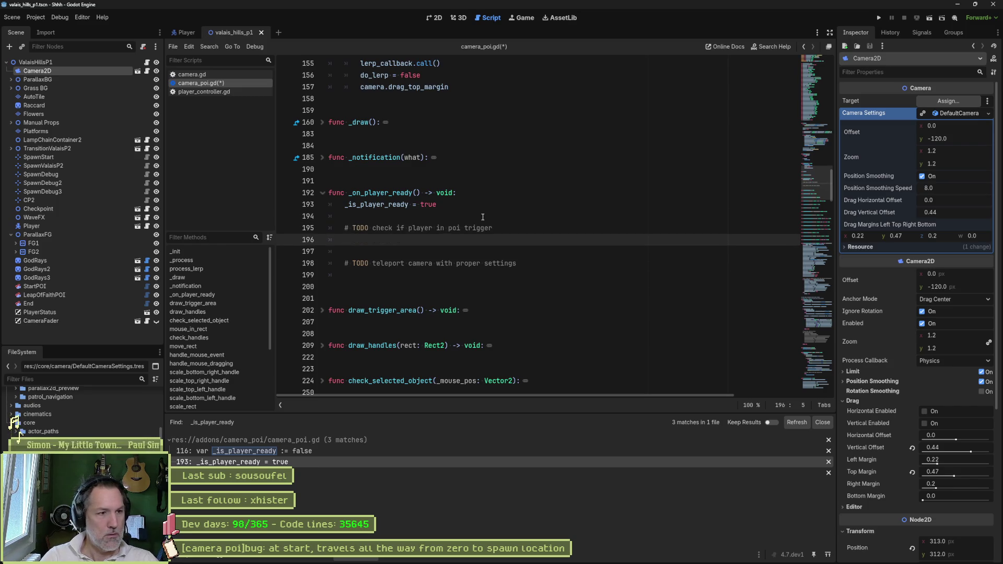
{"action": "key", "text": "ctrl+s"}
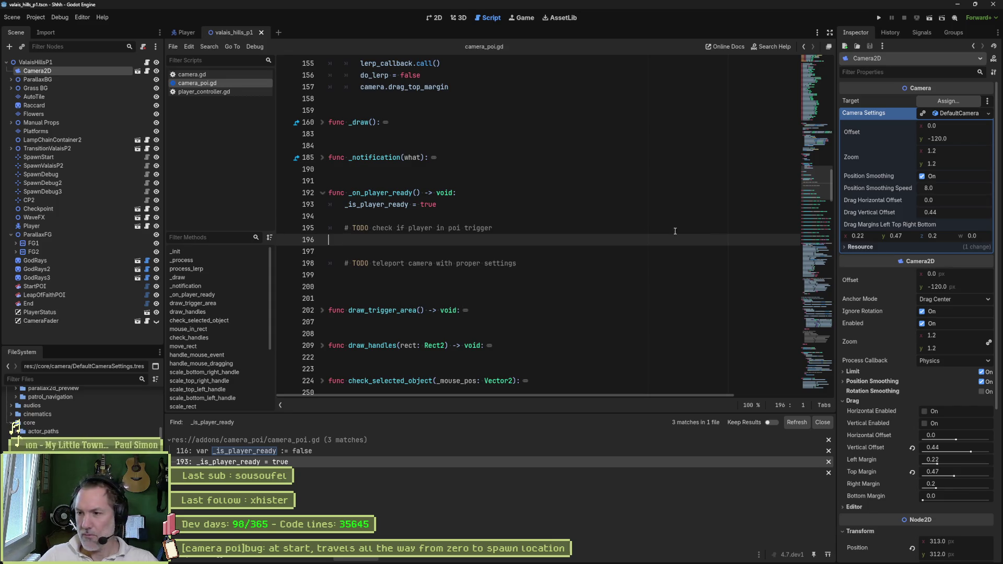
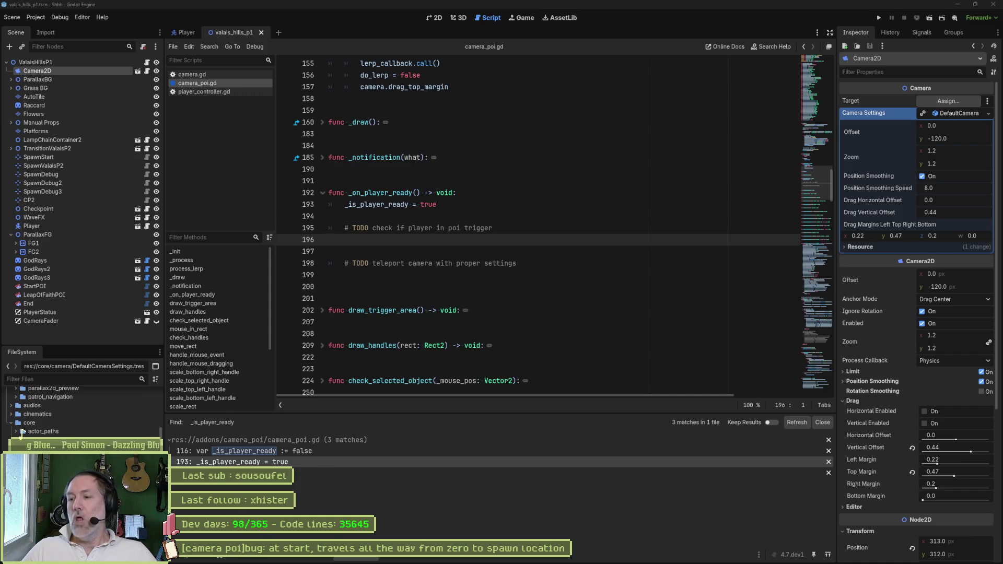
Review the _on_player_ready function and the body of _init by selecting them
{"action": "left_click", "coordinate": [518, 217]}
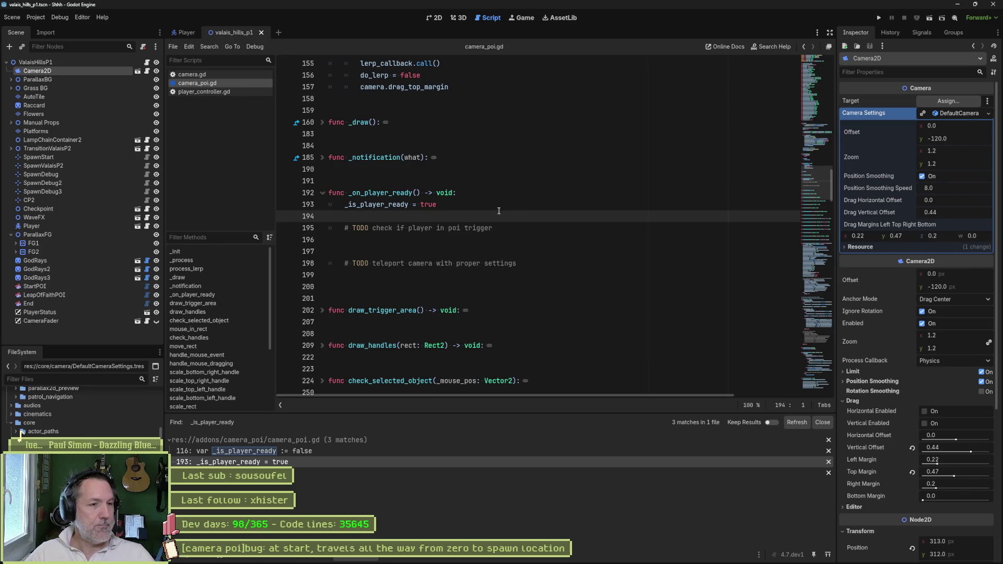
{"action": "double_click", "coordinate": [392, 193]}
{"action": "scroll", "coordinate": [485, 211], "scroll_direction": "up", "scroll_amount": 10}
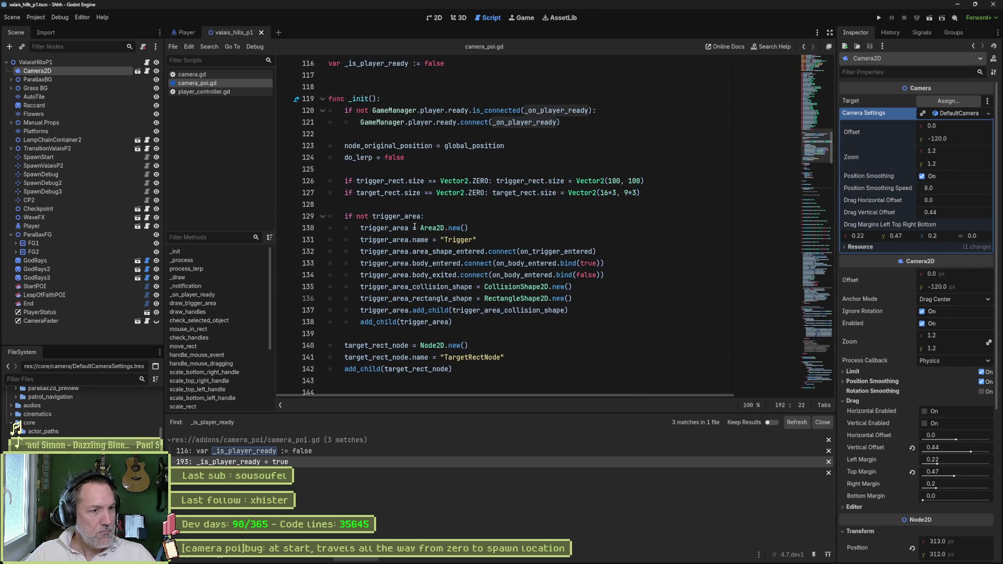
{"action": "mouse_move", "coordinate": [396, 111]}
{"action": "left_mouse_down"}
{"action": "mouse_move", "coordinate": [640, 194]}
{"action": "mouse_move", "coordinate": [471, 346]}
{"action": "mouse_move", "coordinate": [407, 367]}
{"action": "left_mouse_up"}
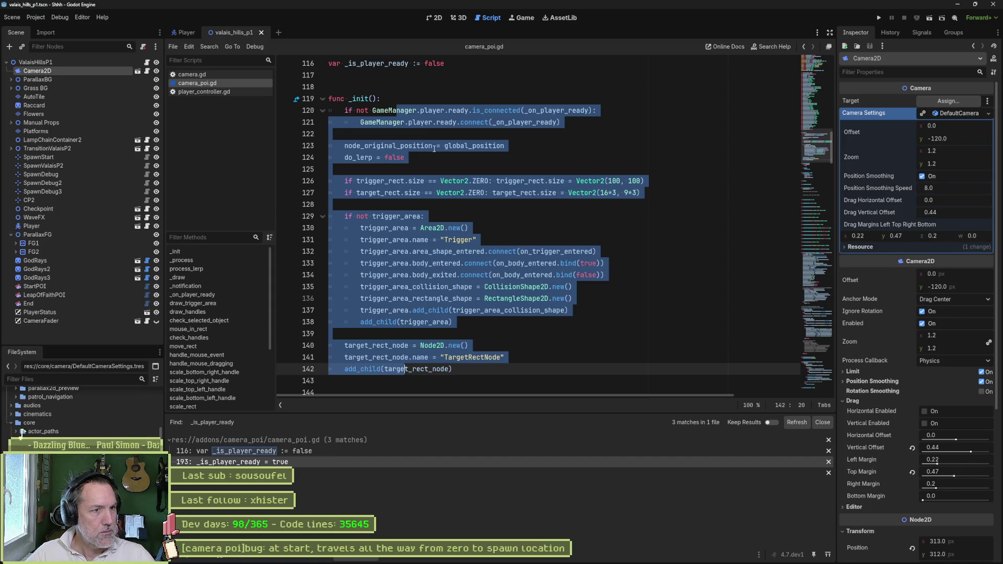
{"action": "scroll", "coordinate": [434, 149], "scroll_direction": "down", "scroll_amount": 6}
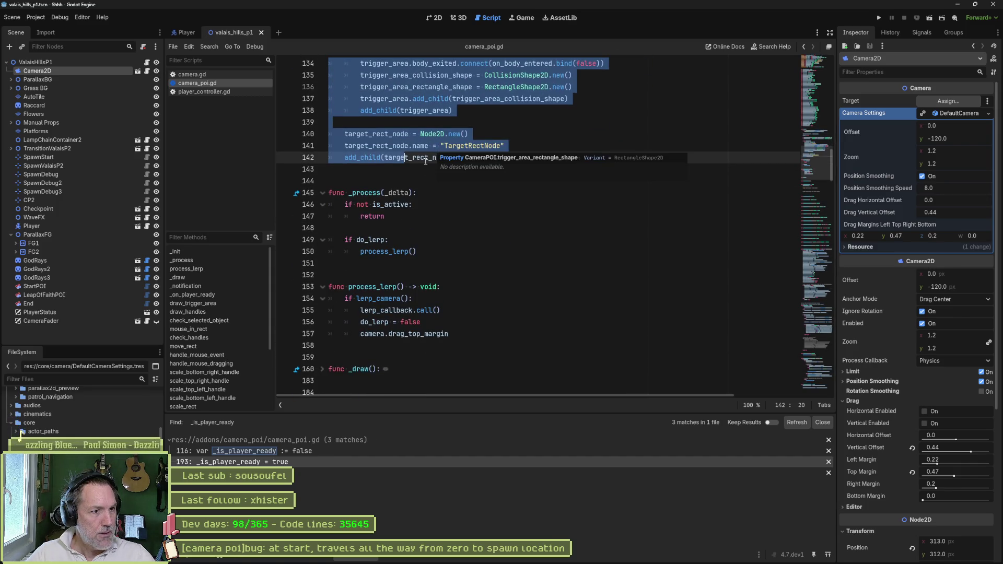
{"action": "left_click", "coordinate": [410, 203]}
Select do_lerp on line 149 and search the project for it, listing 6 matches
{"action": "scroll", "coordinate": [388, 146], "scroll_direction": "up", "scroll_amount": 6}
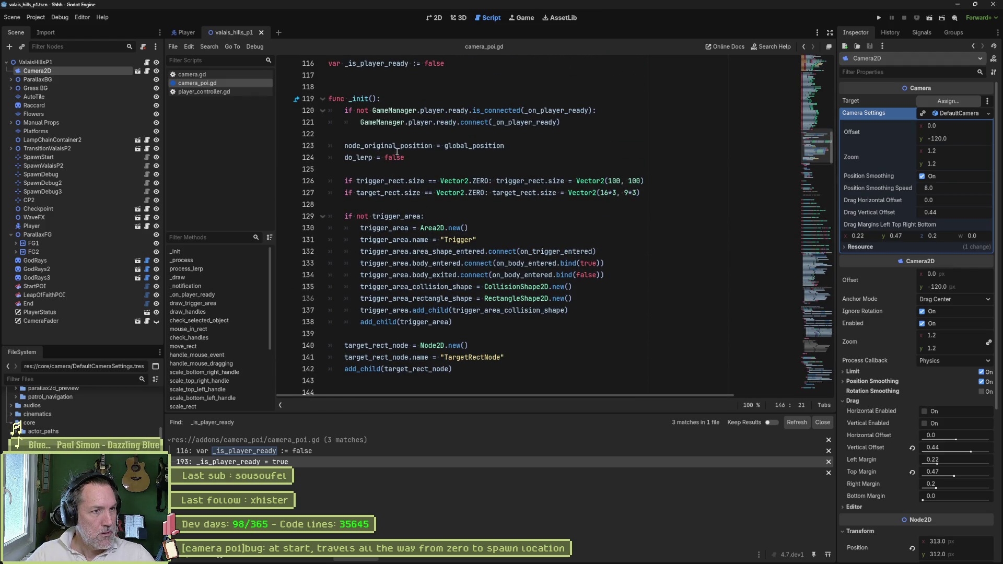
{"action": "scroll", "coordinate": [403, 212], "scroll_direction": "down", "scroll_amount": 6}
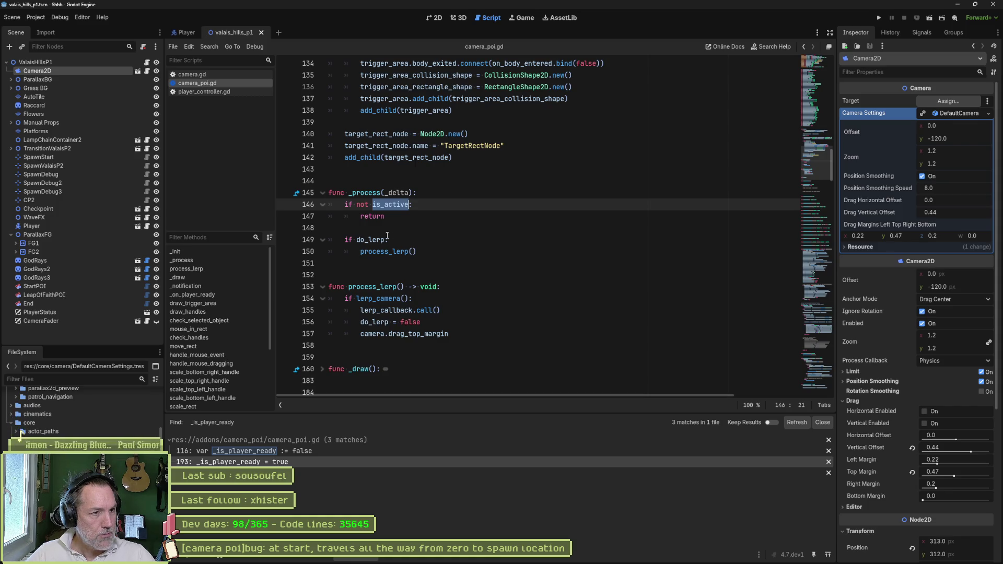
{"action": "double_click", "coordinate": [379, 239]}
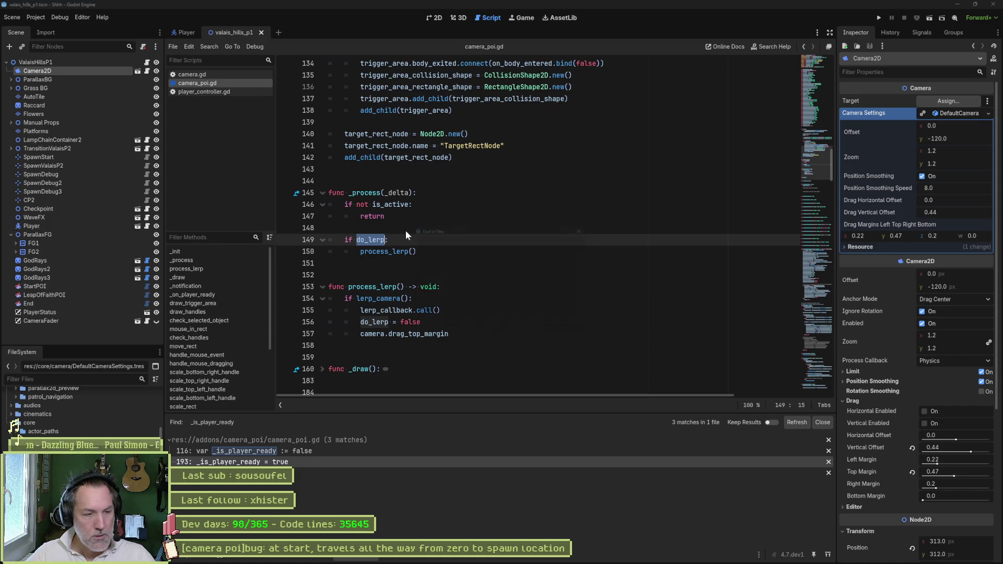
{"action": "left_click", "coordinate": [496, 320]}
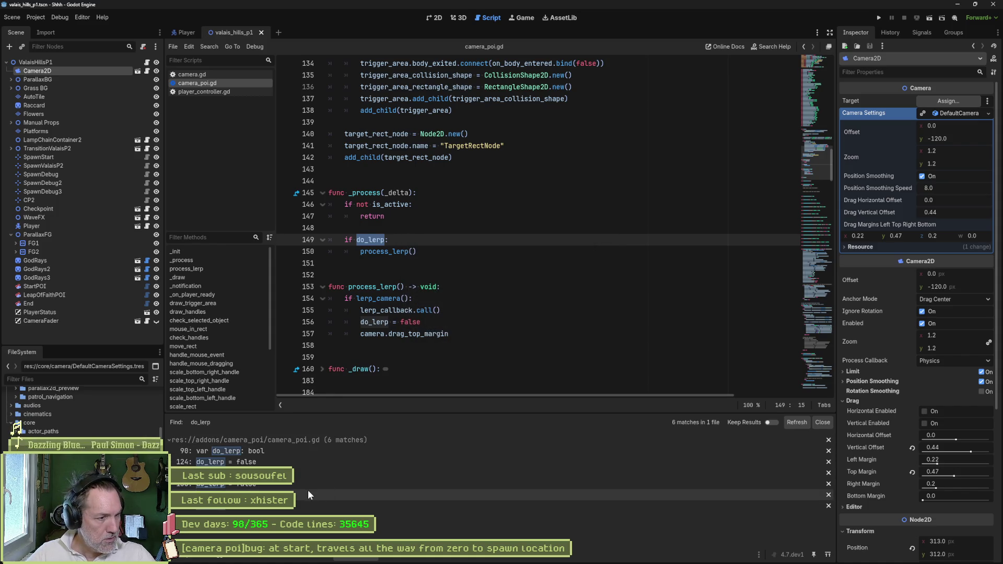
{"action": "left_click", "coordinate": [307, 463]}
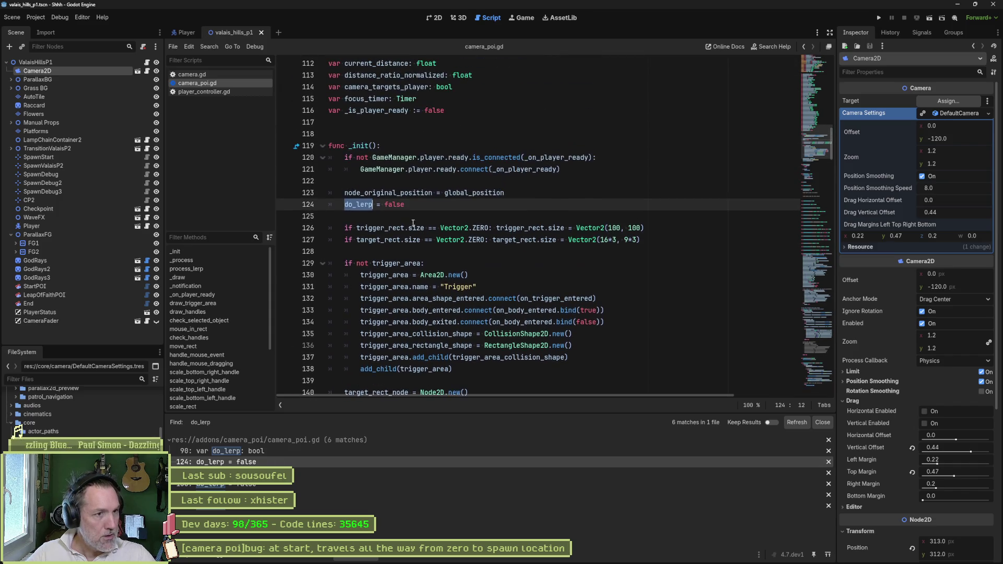
{"action": "left_click", "coordinate": [315, 504]}
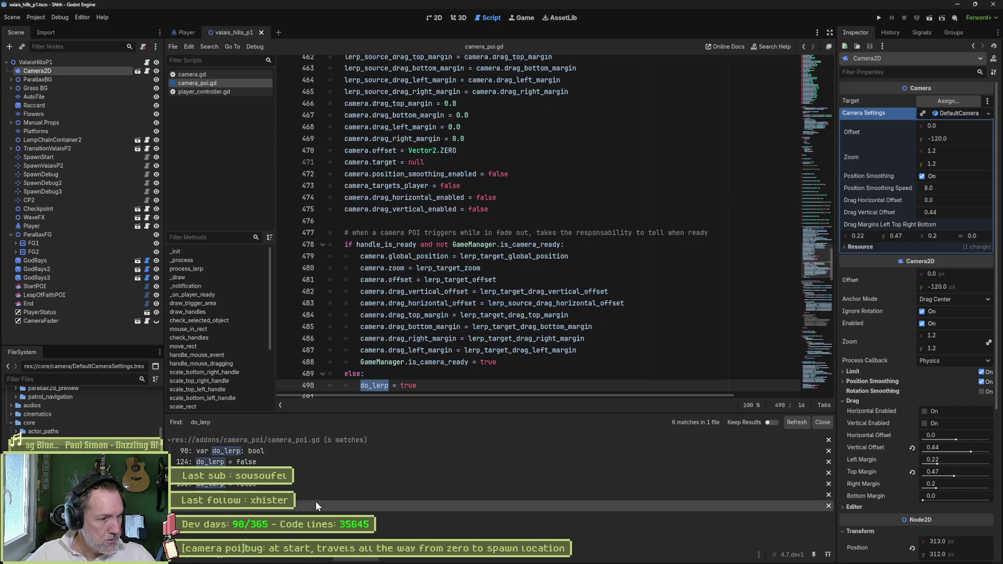
{"action": "left_click", "coordinate": [315, 494]}
{"action": "scroll", "coordinate": [397, 246], "scroll_direction": "up", "scroll_amount": 3}
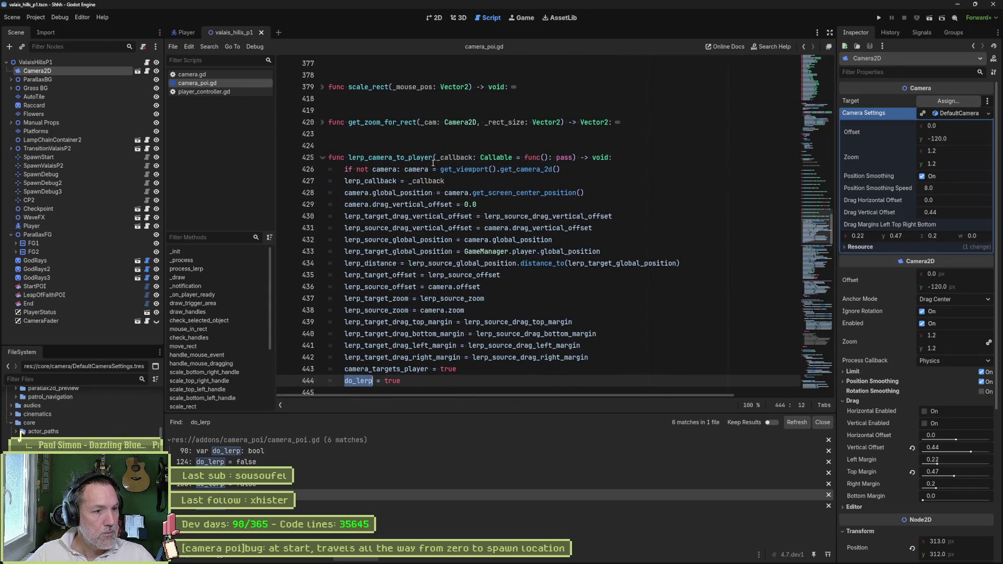
{"action": "scroll", "coordinate": [432, 342], "scroll_direction": "down", "scroll_amount": 4}
{"action": "scroll", "coordinate": [432, 342], "scroll_direction": "down", "scroll_amount": 7}
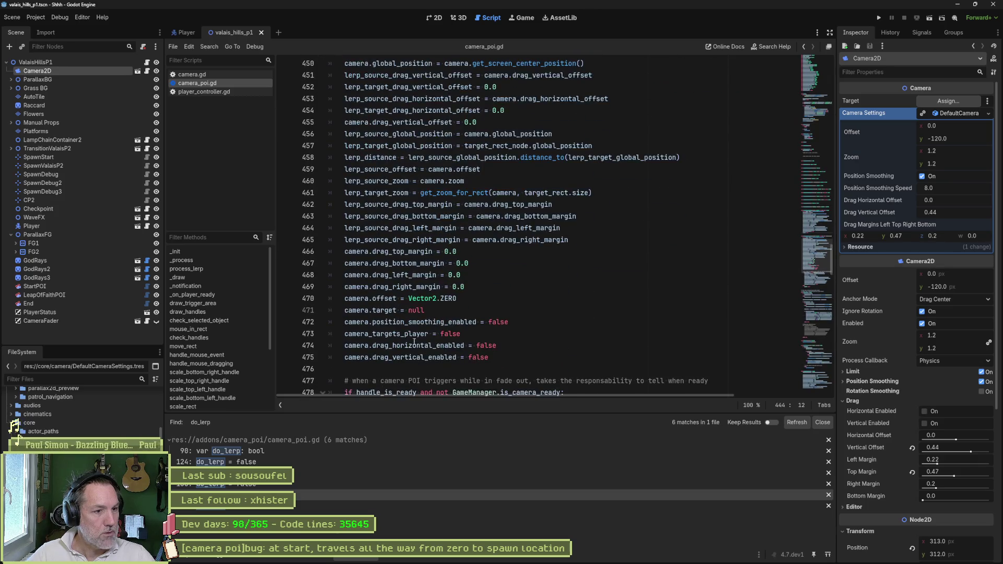
{"action": "scroll", "coordinate": [401, 207], "scroll_direction": "down", "scroll_amount": 10}
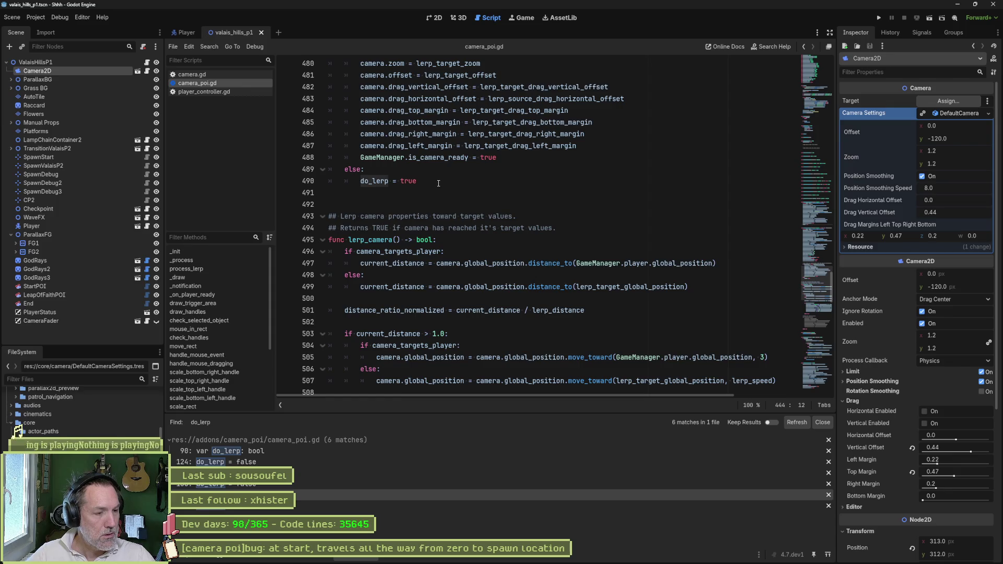
{"action": "left_click", "coordinate": [254, 485]}
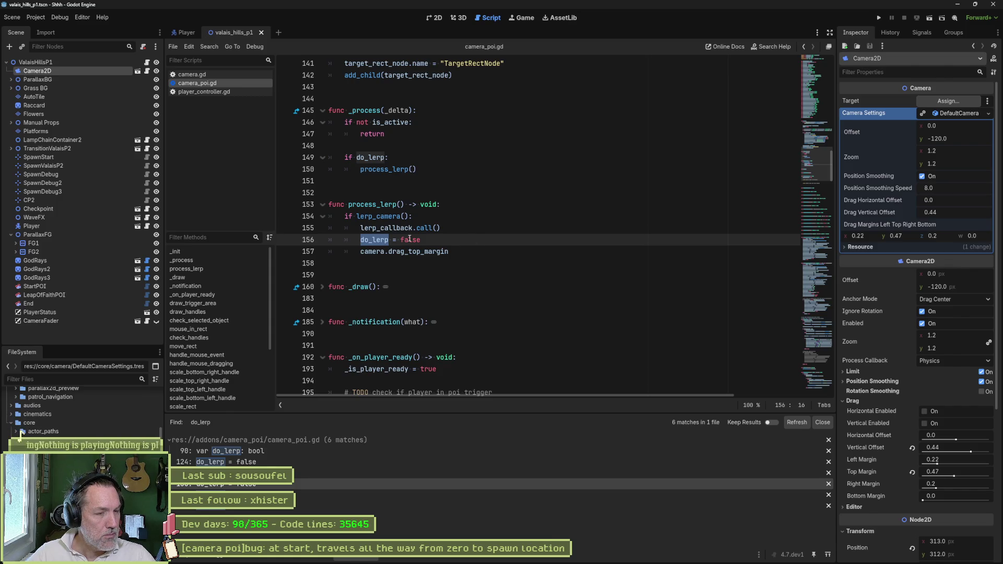
{"action": "left_click", "coordinate": [269, 463]}
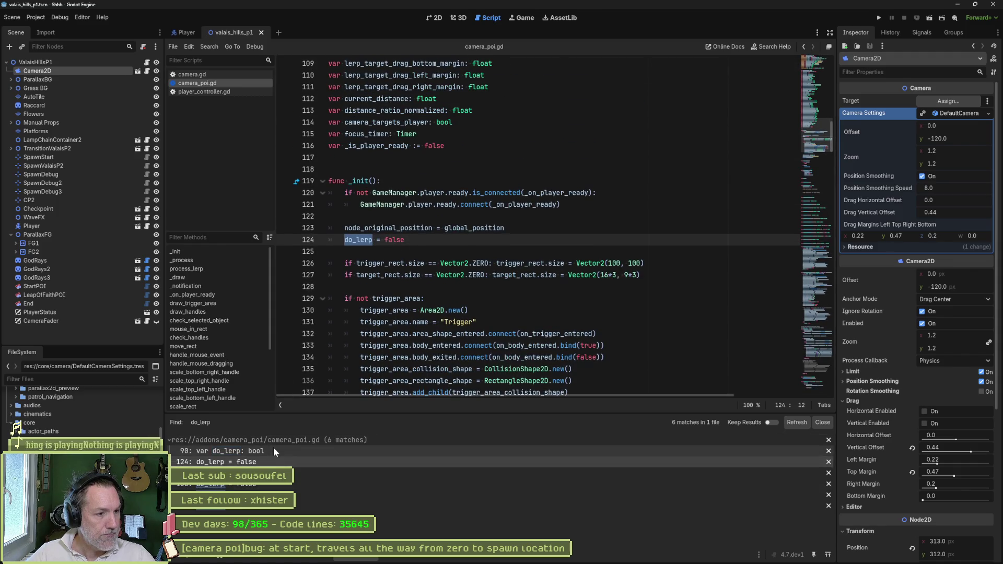
{"action": "left_click", "coordinate": [271, 473]}
{"action": "left_click", "coordinate": [408, 256]}
{"action": "double_click", "coordinate": [408, 256]}
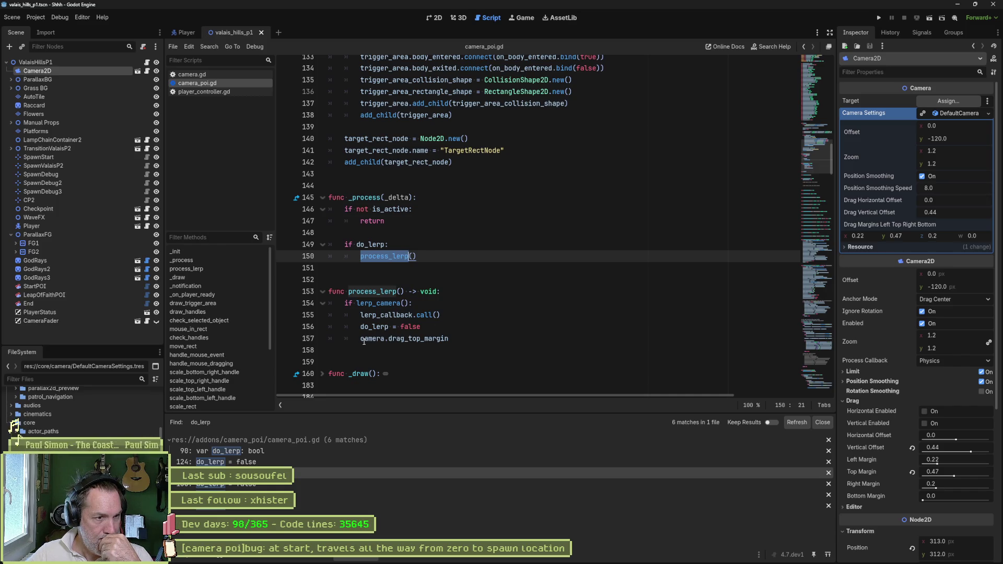
{"action": "mouse_move", "coordinate": [361, 339]}
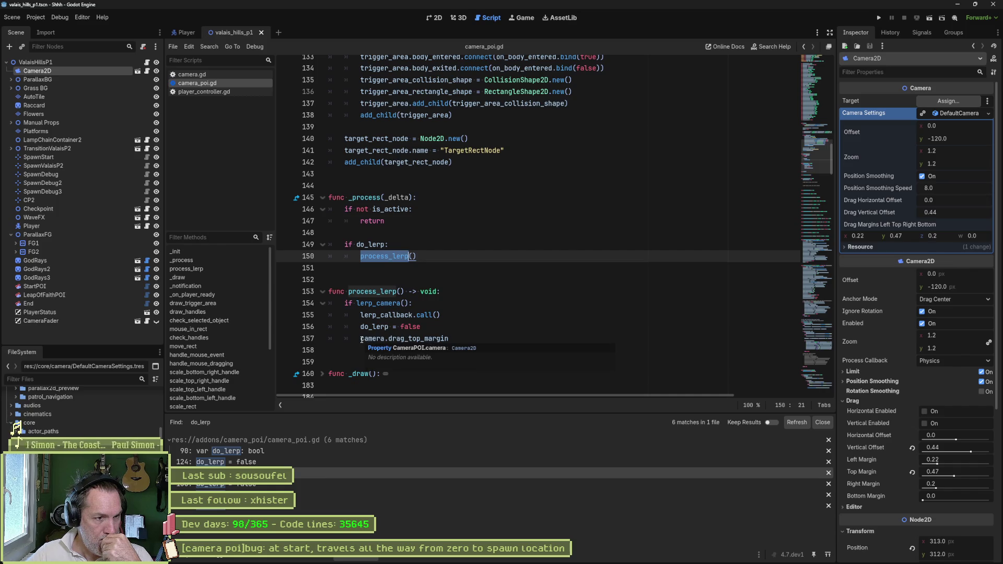
{"action": "left_click", "coordinate": [362, 338]}
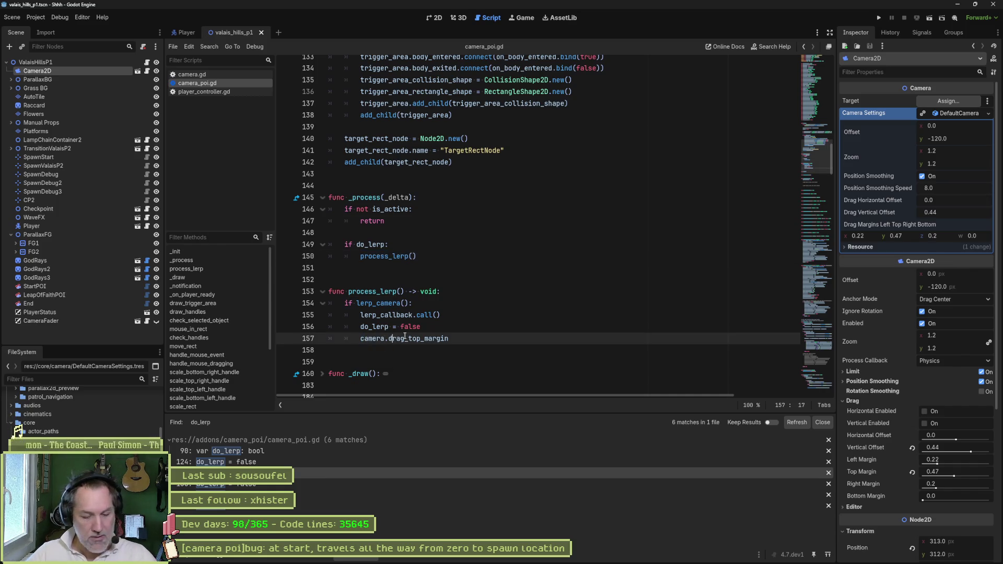
Delete the camera.drag_top_margin line, then unfold _draw to read it and fold it back
{"action": "key", "text": "ctrl+shift+k"}
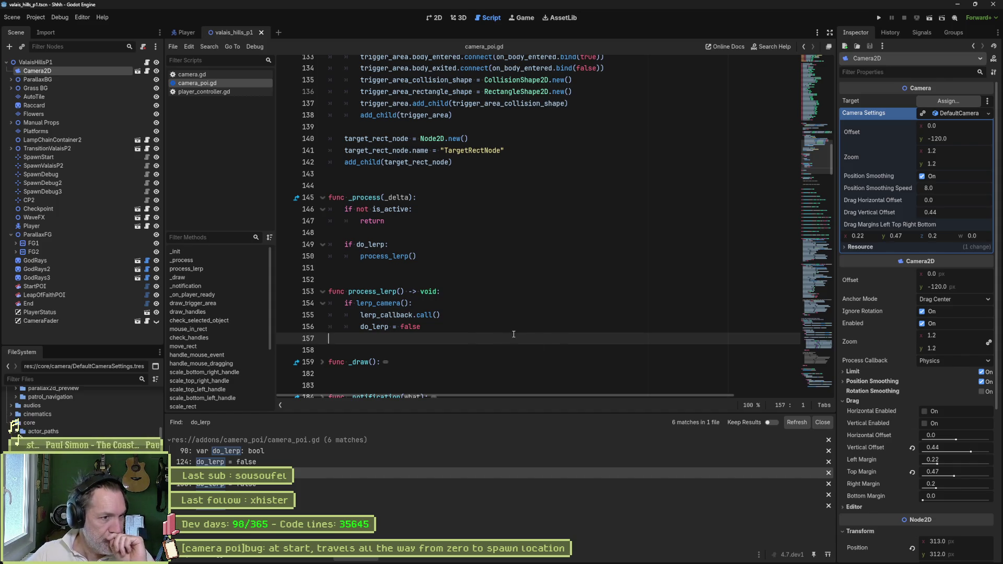
{"action": "scroll", "coordinate": [475, 351], "scroll_direction": "down", "scroll_amount": 3}
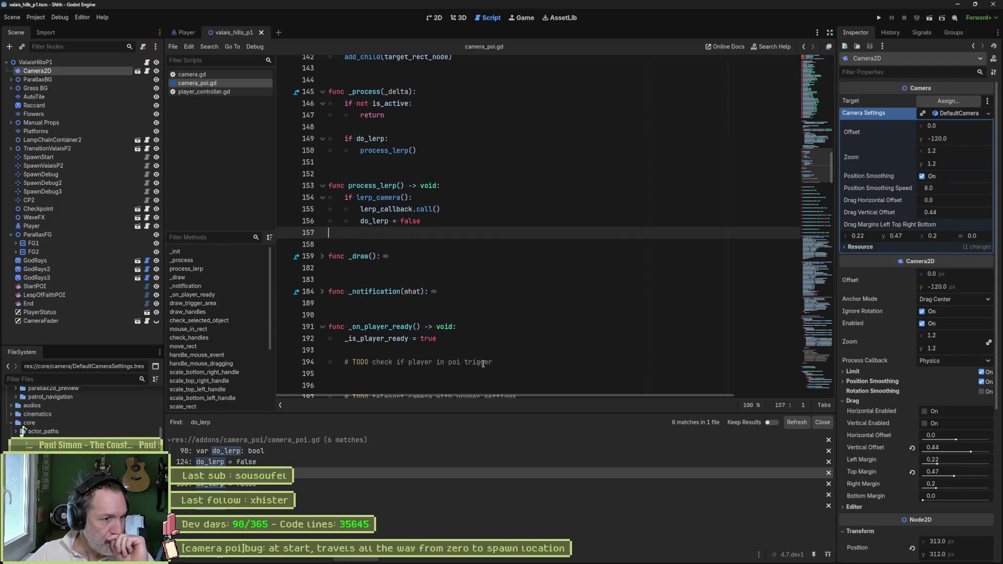
{"action": "left_click", "coordinate": [323, 257]}
{"action": "scroll", "coordinate": [356, 269], "scroll_direction": "down", "scroll_amount": 2}
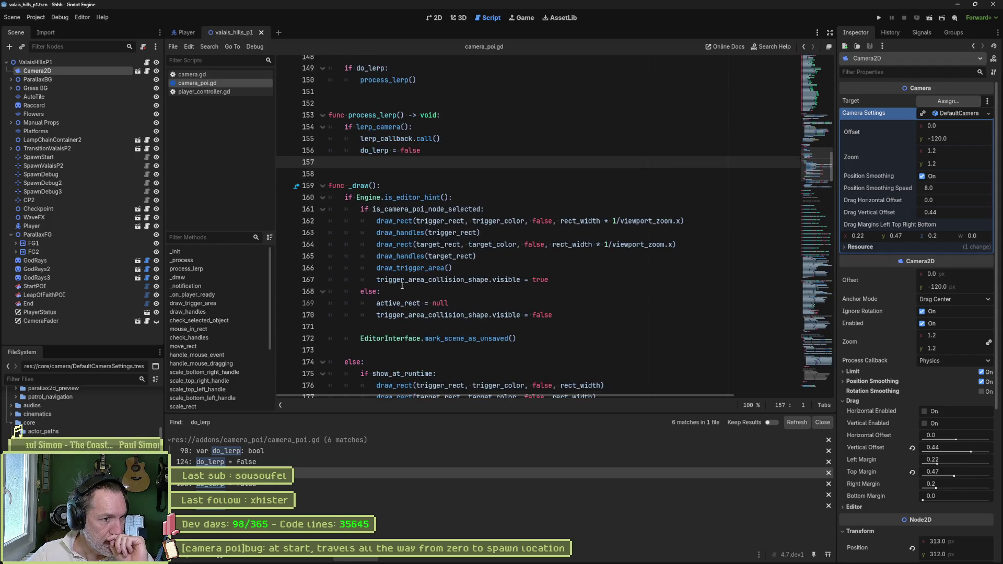
{"action": "scroll", "coordinate": [406, 339], "scroll_direction": "down", "scroll_amount": 3}
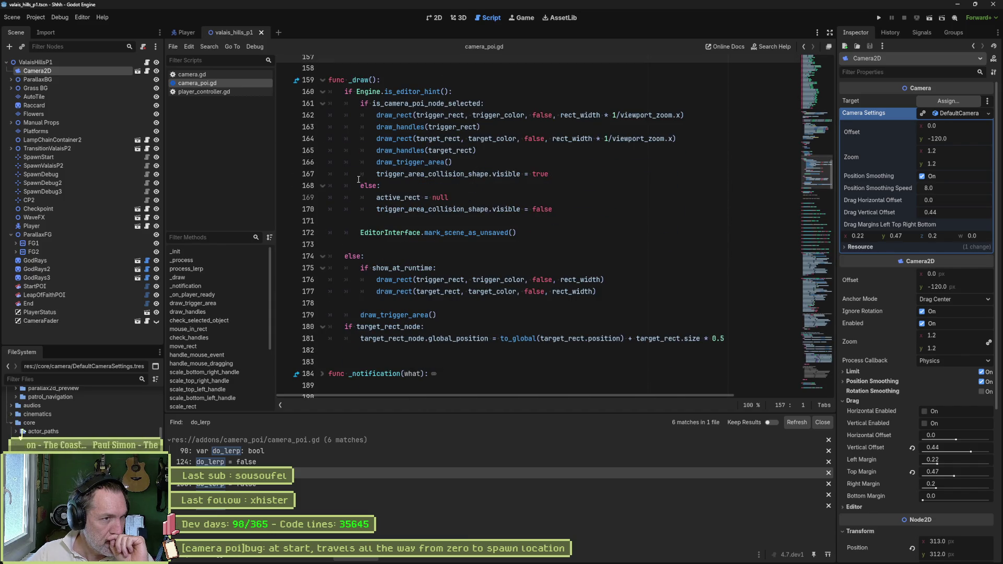
{"action": "scroll", "coordinate": [318, 199], "scroll_direction": "up", "scroll_amount": 3}
{"action": "left_click", "coordinate": [322, 185]}
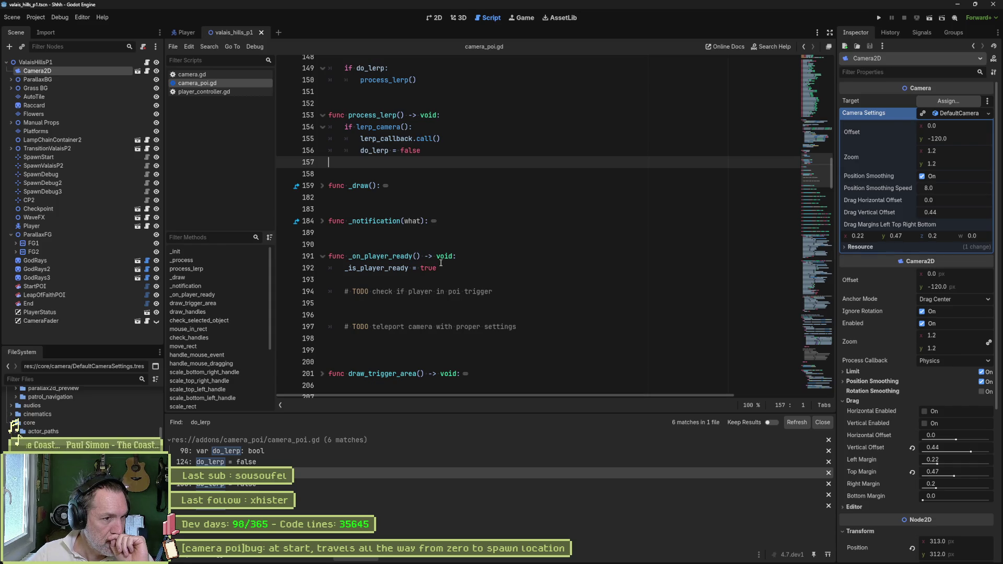
Read through the camera-lerp code and fold the on_click function
{"action": "scroll", "coordinate": [457, 295], "scroll_direction": "down", "scroll_amount": 4}
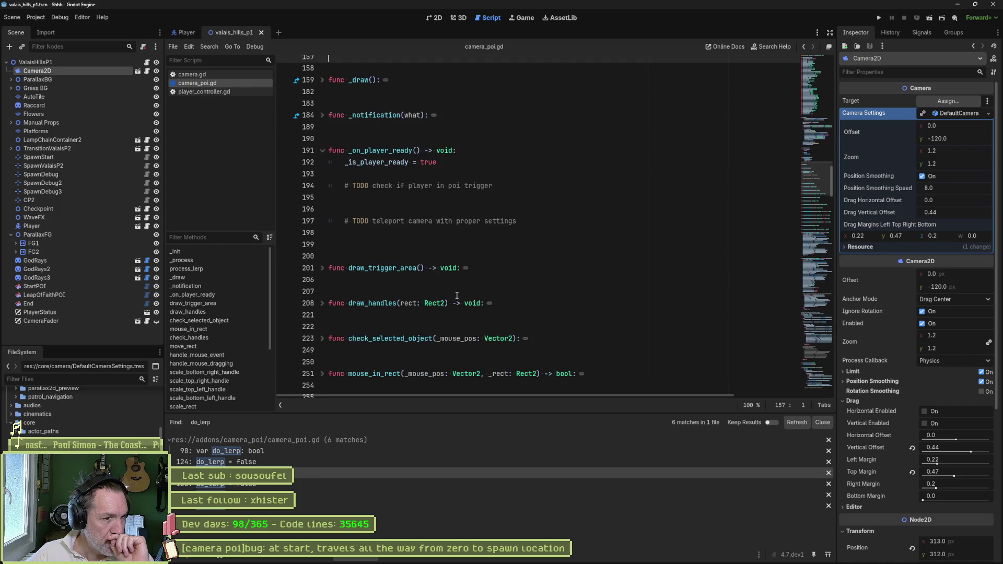
{"action": "scroll", "coordinate": [458, 295], "scroll_direction": "down", "scroll_amount": 1}
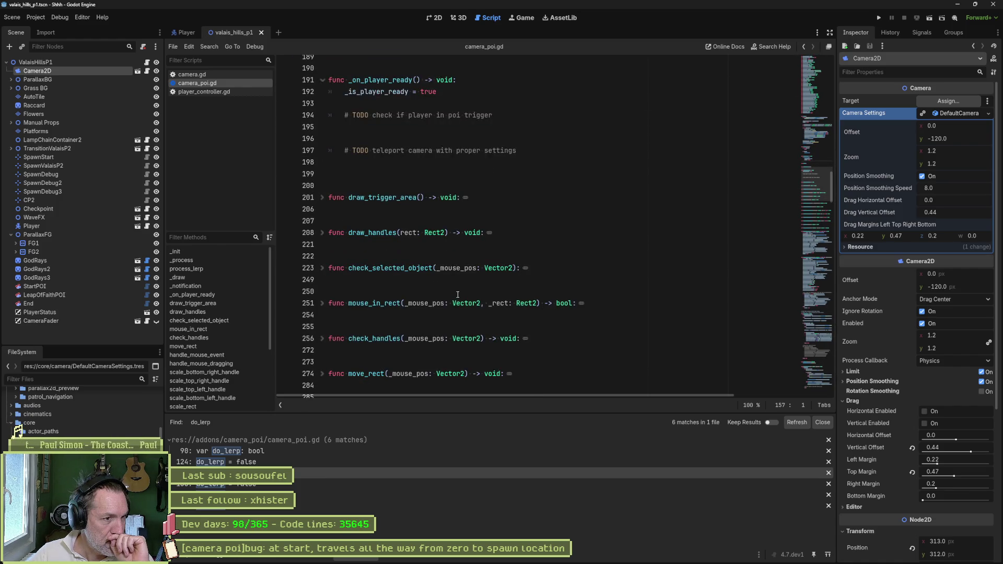
{"action": "scroll", "coordinate": [457, 294], "scroll_direction": "down", "scroll_amount": 1}
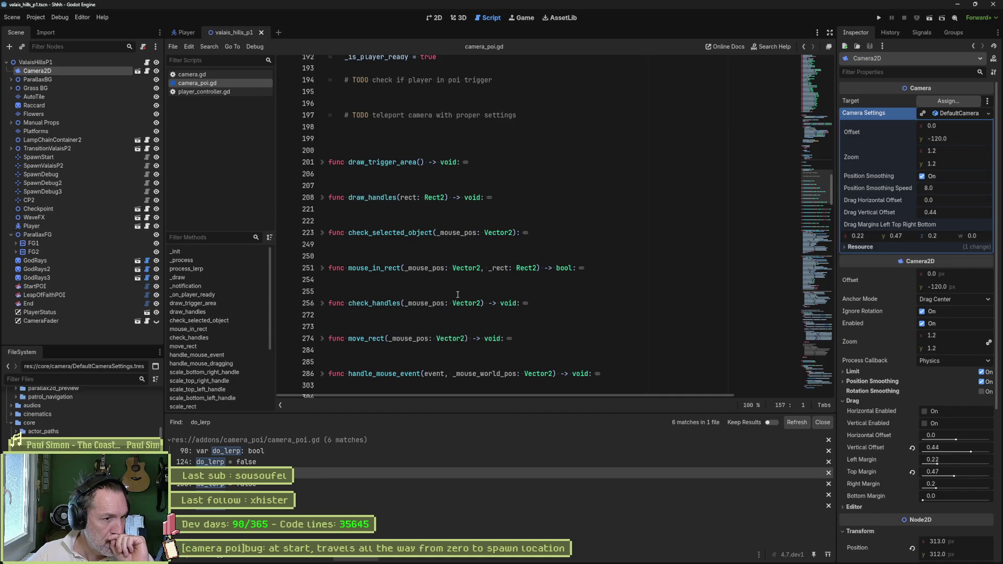
{"action": "scroll", "coordinate": [458, 295], "scroll_direction": "down", "scroll_amount": 2}
{"action": "scroll", "coordinate": [459, 293], "scroll_direction": "down", "scroll_amount": 5}
{"action": "scroll", "coordinate": [459, 292], "scroll_direction": "down", "scroll_amount": 2}
{"action": "scroll", "coordinate": [459, 292], "scroll_direction": "down", "scroll_amount": 3}
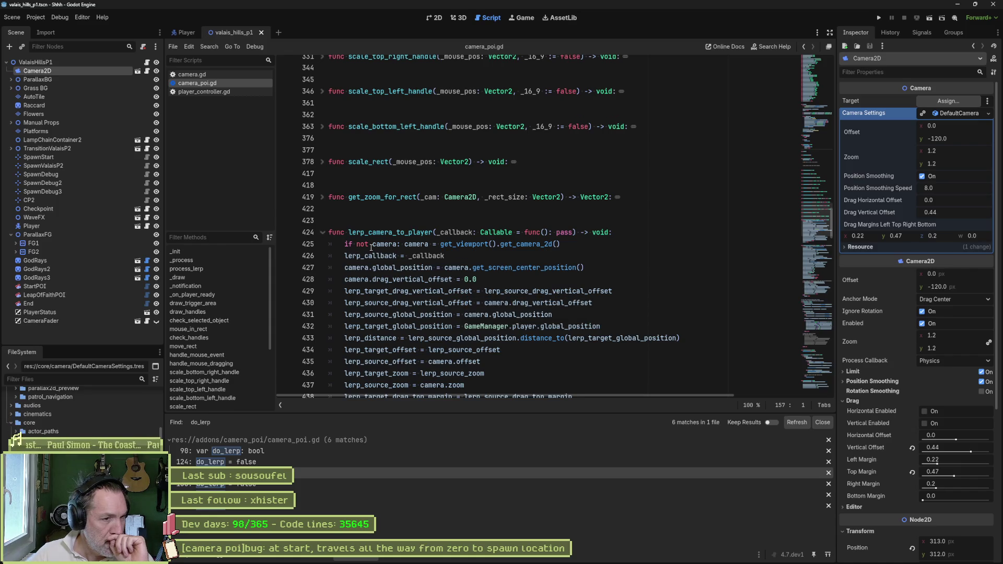
{"action": "scroll", "coordinate": [366, 243], "scroll_direction": "down", "scroll_amount": 7}
{"action": "scroll", "coordinate": [400, 249], "scroll_direction": "down", "scroll_amount": 8}
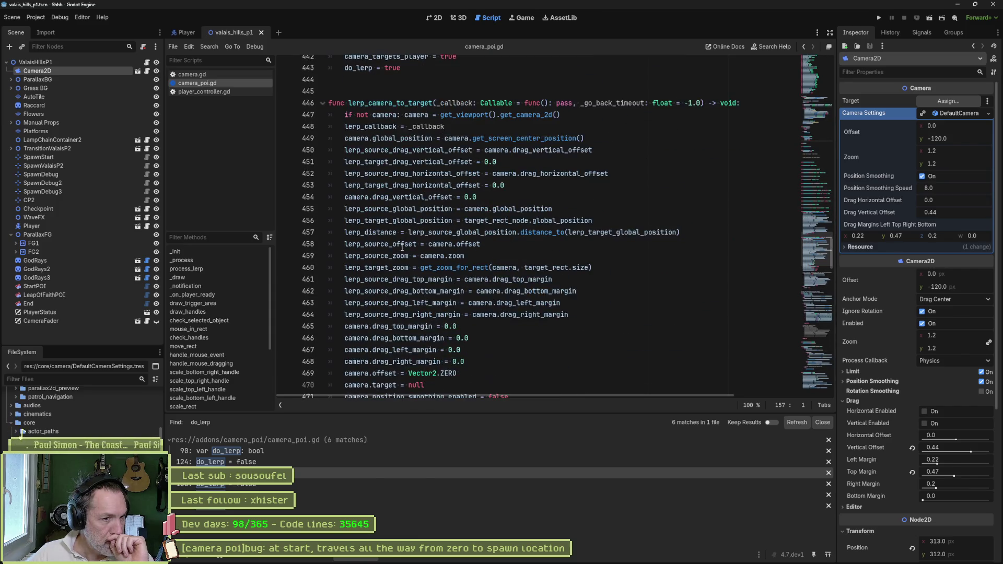
{"action": "scroll", "coordinate": [507, 265], "scroll_direction": "down", "scroll_amount": 6}
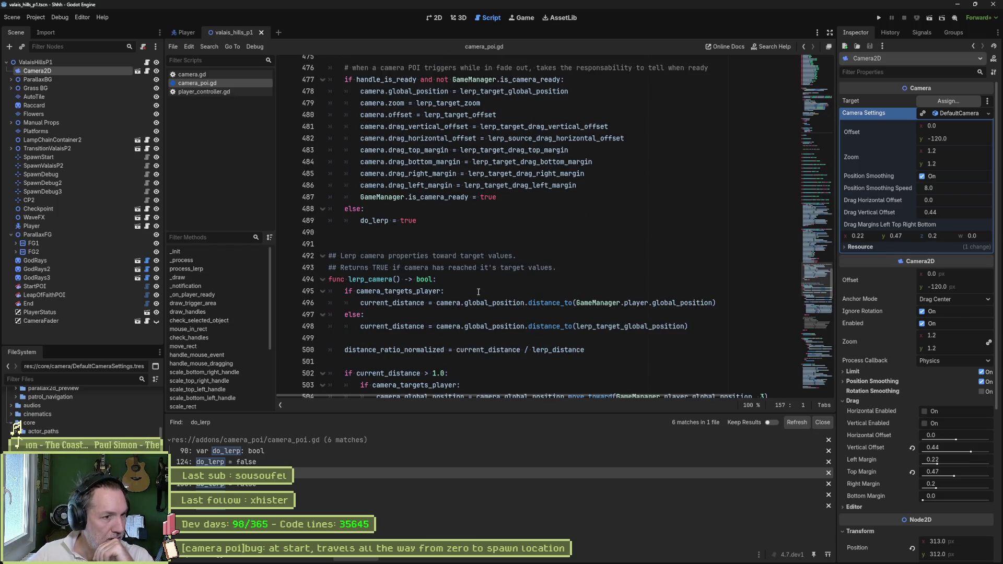
{"action": "scroll", "coordinate": [509, 282], "scroll_direction": "down", "scroll_amount": 4}
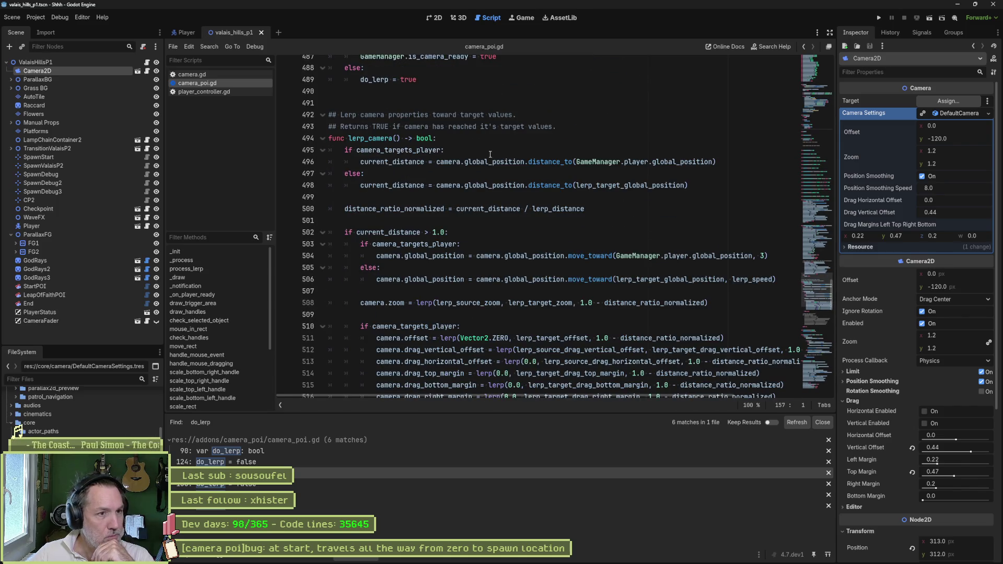
{"action": "scroll", "coordinate": [506, 235], "scroll_direction": "down", "scroll_amount": 3}
{"action": "scroll", "coordinate": [508, 235], "scroll_direction": "down", "scroll_amount": 4}
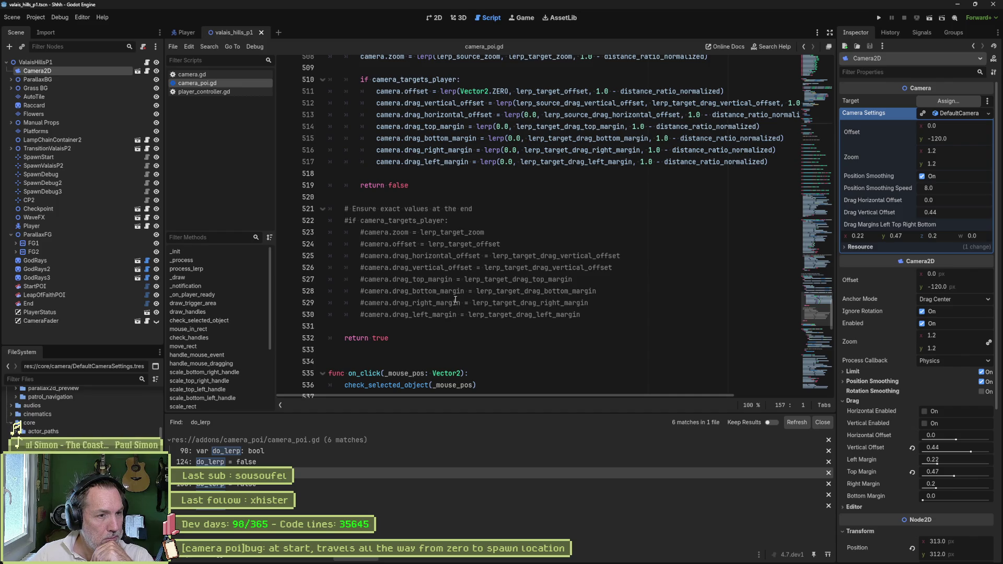
{"action": "scroll", "coordinate": [448, 294], "scroll_direction": "down", "scroll_amount": 1}
{"action": "scroll", "coordinate": [448, 293], "scroll_direction": "down", "scroll_amount": 1}
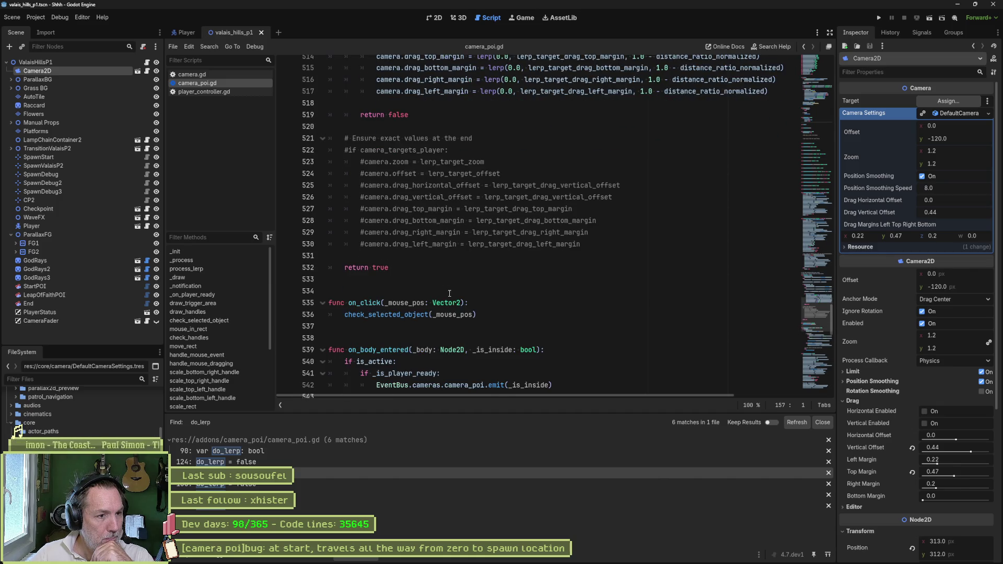
{"action": "scroll", "coordinate": [448, 293], "scroll_direction": "down", "scroll_amount": 3}
{"action": "left_click", "coordinate": [322, 198]}
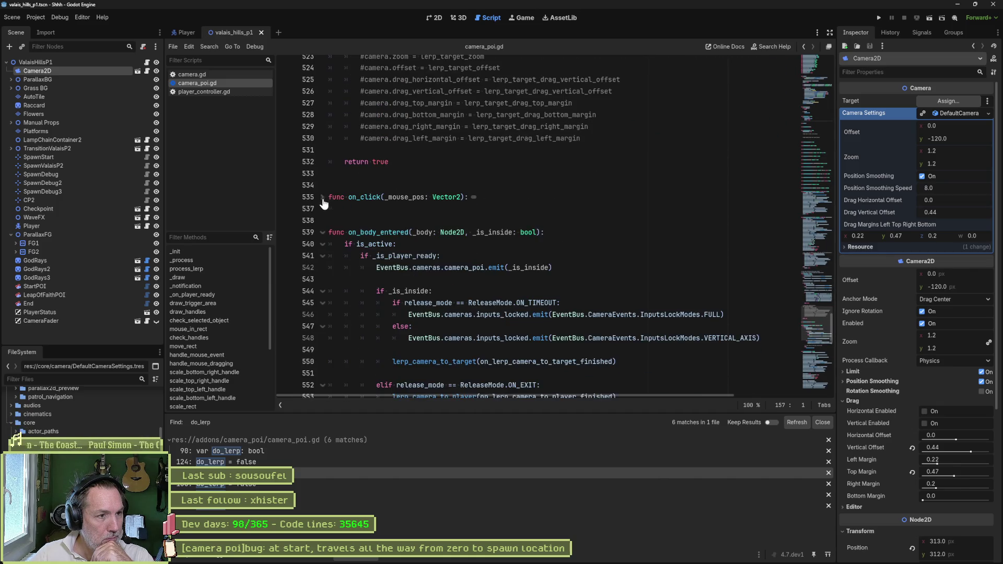
Inspect _teleport_to_target, then fold every function to its header with Ctrl+Alt+F
{"action": "scroll", "coordinate": [459, 271], "scroll_direction": "down", "scroll_amount": 3}
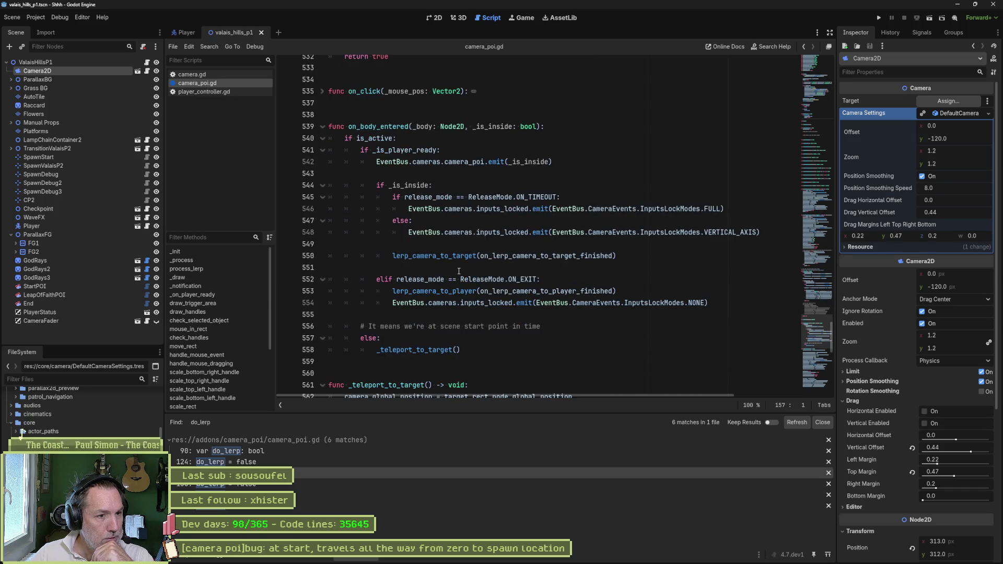
{"action": "scroll", "coordinate": [459, 274], "scroll_direction": "down", "scroll_amount": 5}
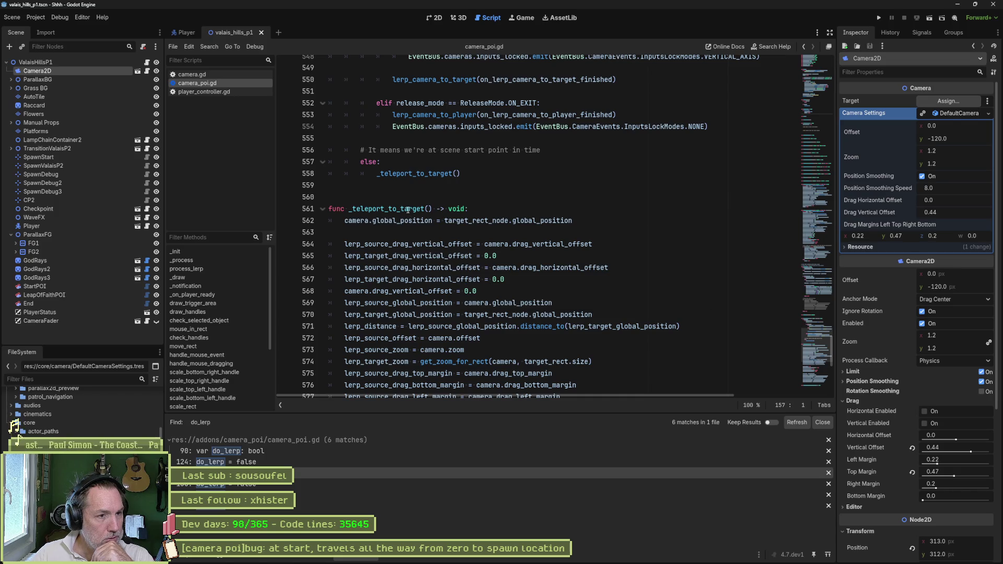
{"action": "double_click", "coordinate": [408, 209]}
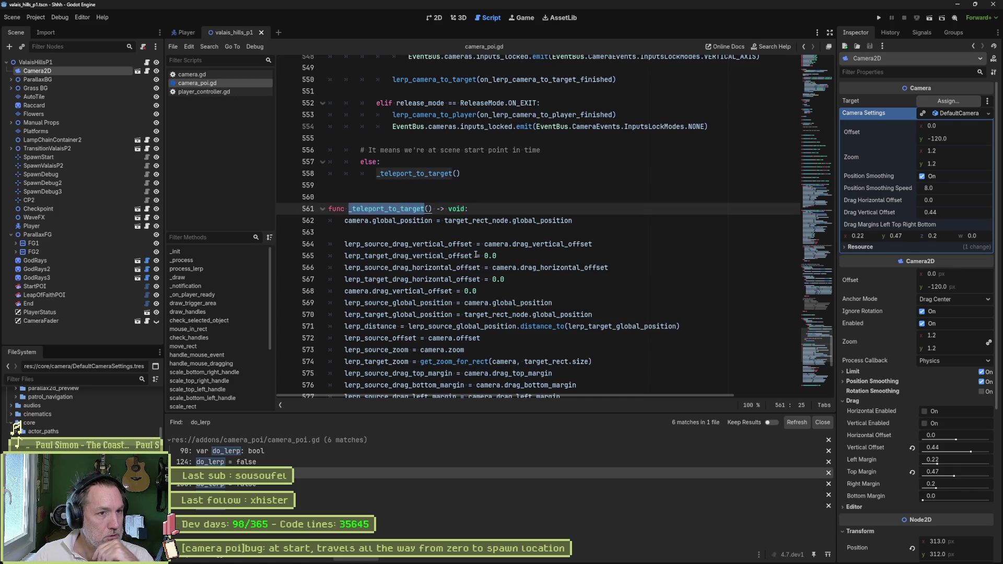
{"action": "scroll", "coordinate": [653, 242], "scroll_direction": "down", "scroll_amount": 9}
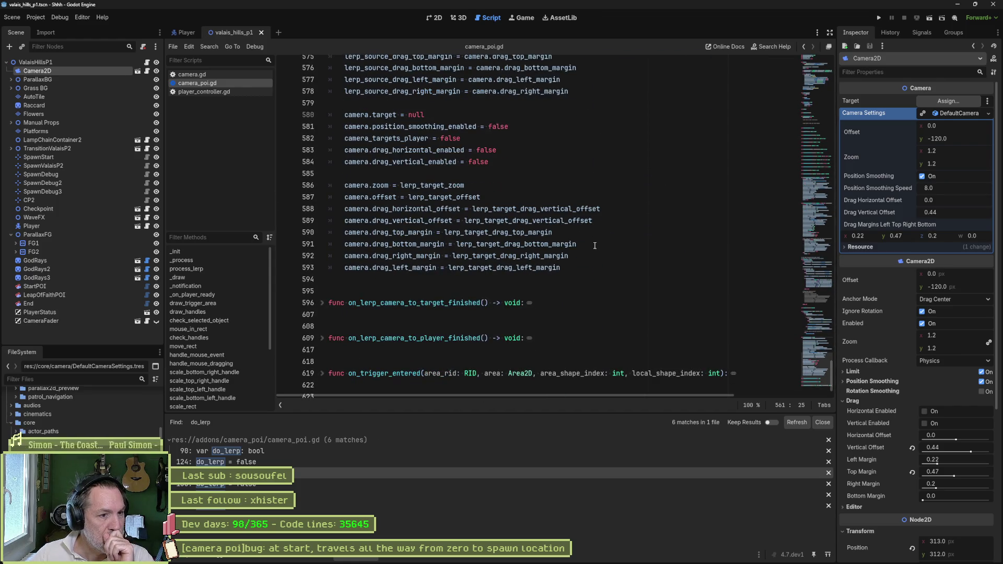
{"action": "scroll", "coordinate": [595, 246], "scroll_direction": "down", "scroll_amount": 1}
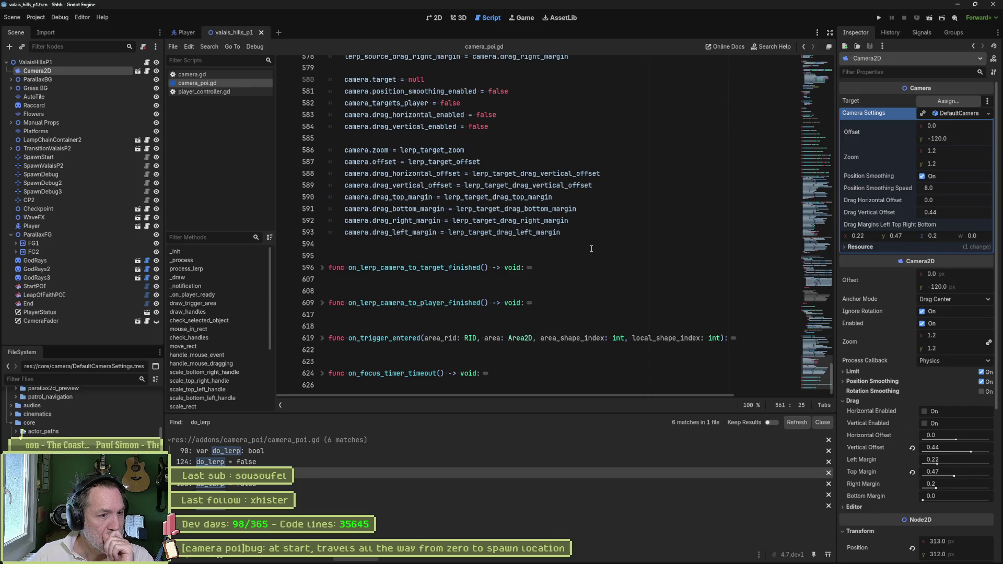
{"action": "scroll", "coordinate": [680, 277], "scroll_direction": "up", "scroll_amount": 5}
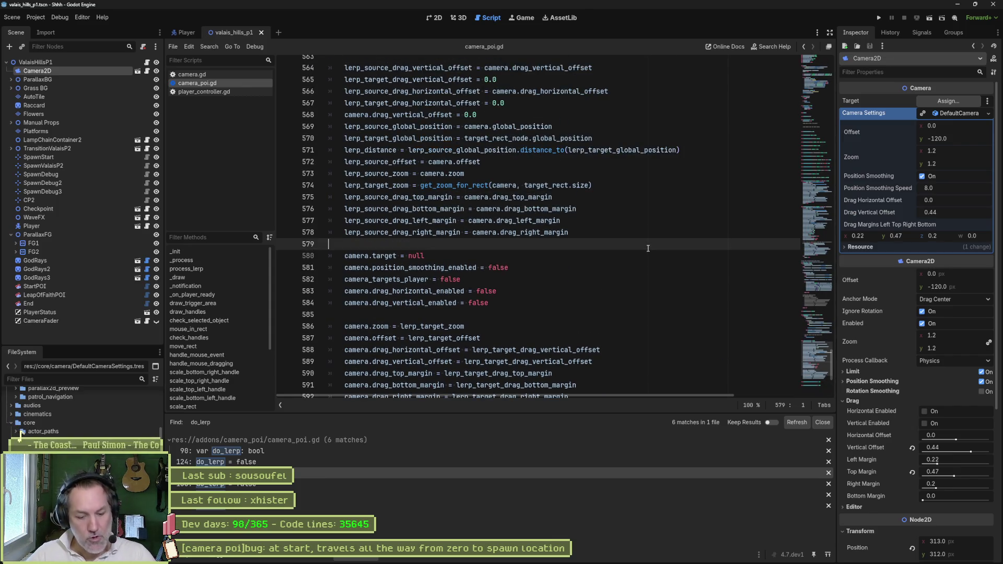
{"action": "key", "text": "ctrl+alt+f"}
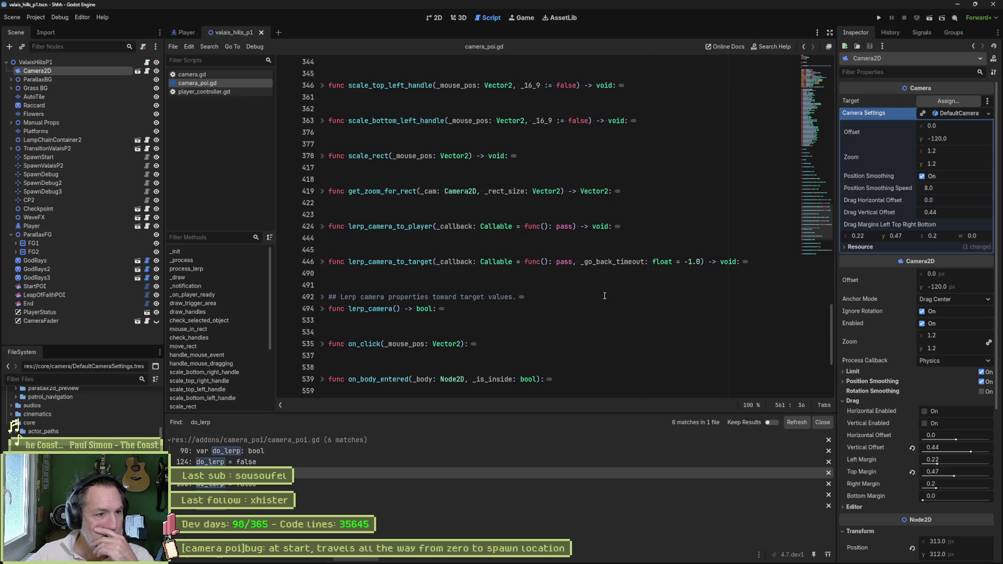
{"action": "scroll", "coordinate": [597, 277], "scroll_direction": "up", "scroll_amount": 20}
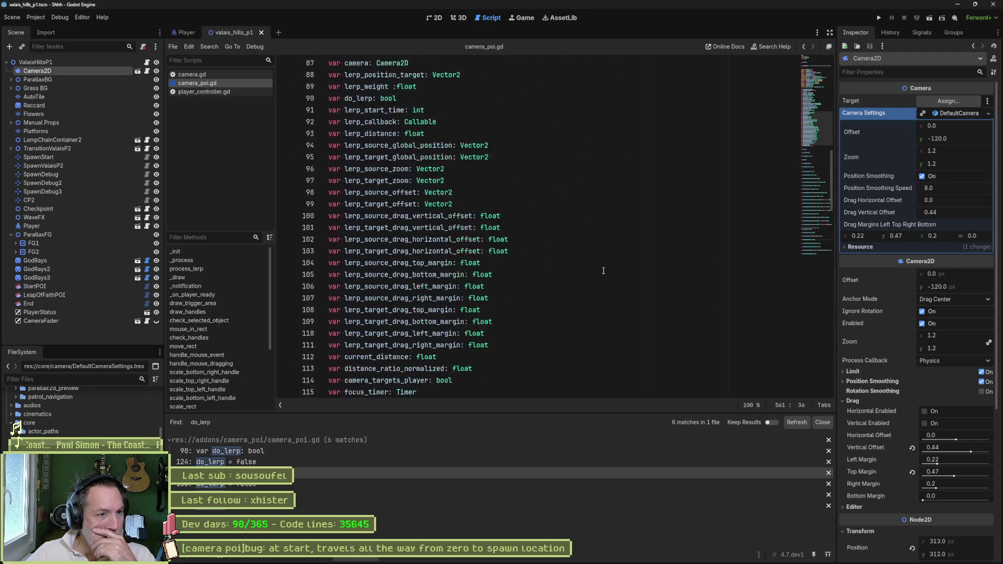
Insert a '#region Fields' line above the exported variables
{"action": "scroll", "coordinate": [523, 235], "scroll_direction": "up", "scroll_amount": 15}
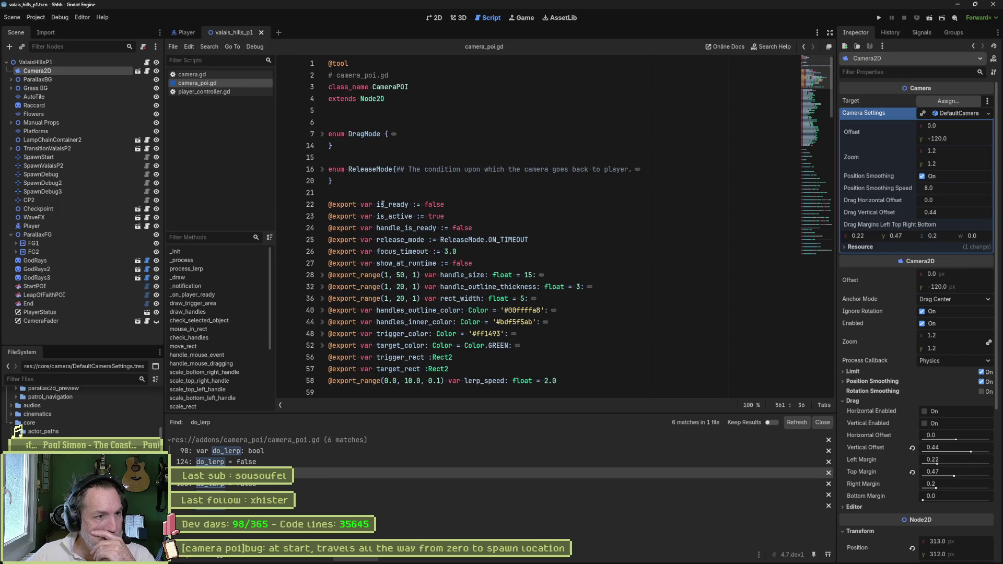
{"action": "left_click", "coordinate": [412, 193]}
{"action": "key", "text": "Return"}
{"action": "type", "text": "#region "}
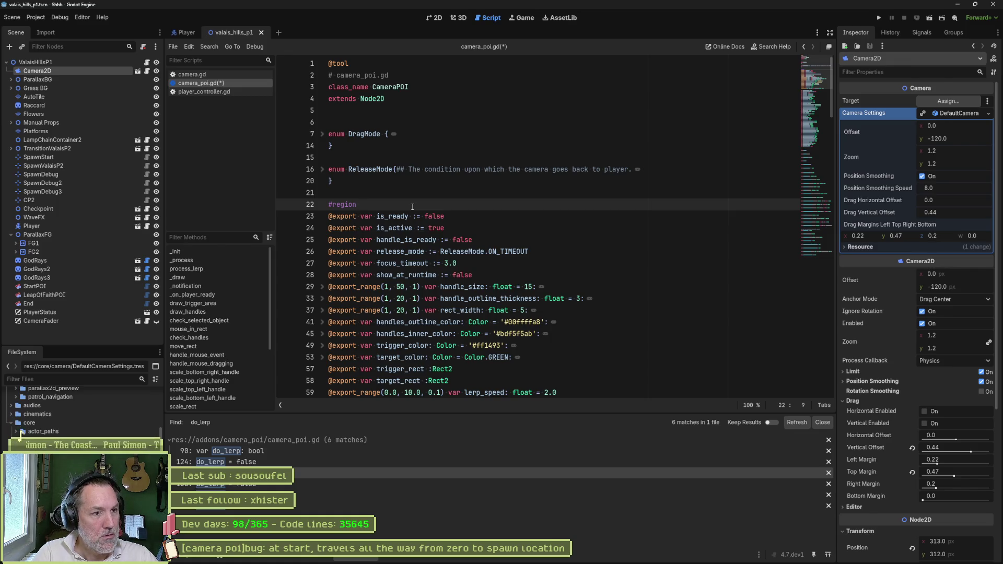
{"action": "type", "text": "Fields"}
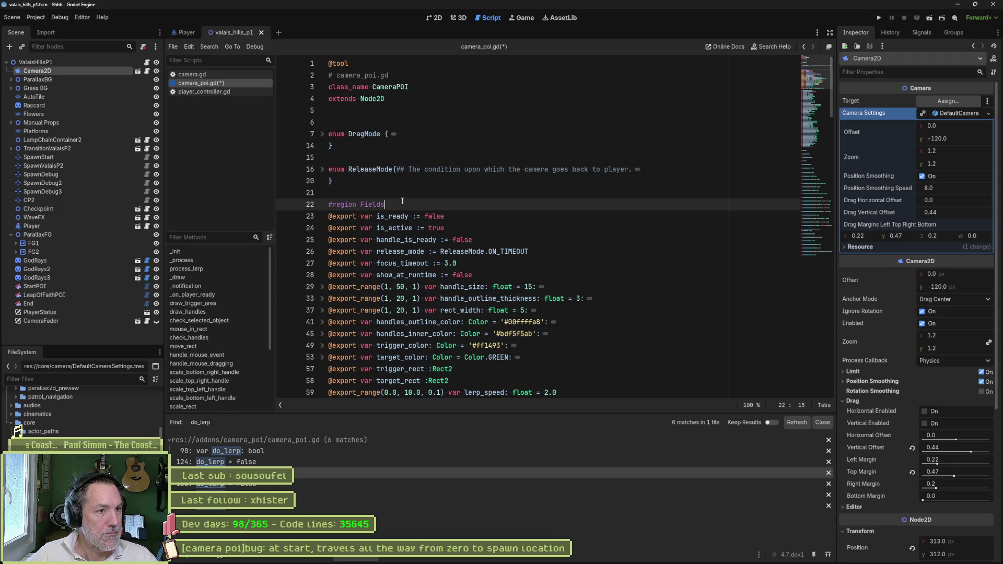
{"action": "key", "text": "alt+Up"}
{"action": "key", "text": "alt+Up"}
{"action": "key", "text": "alt+Up"}
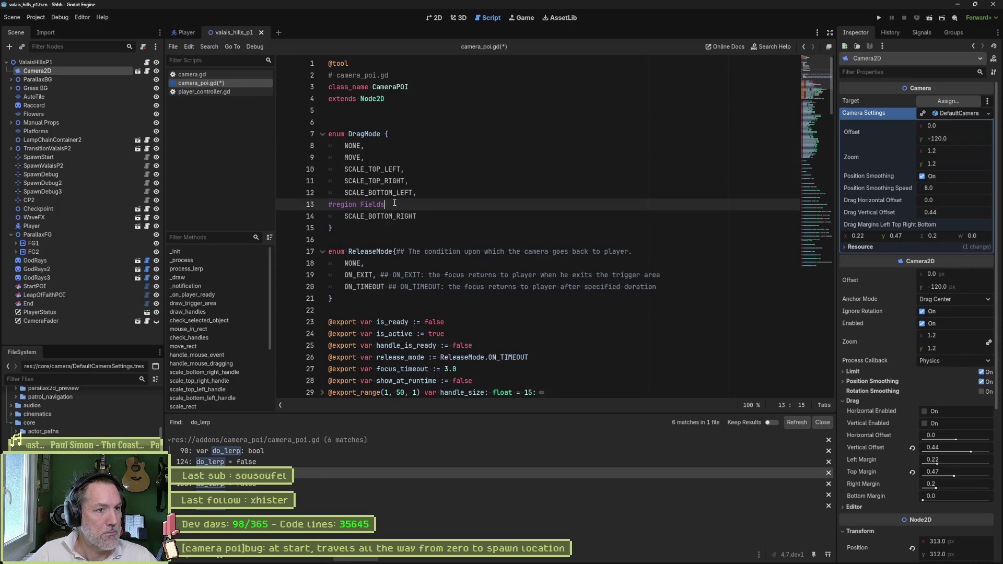
{"action": "key", "text": "alt+Up"}
{"action": "key", "text": "alt+Up"}
{"action": "key", "text": "alt+Up"}
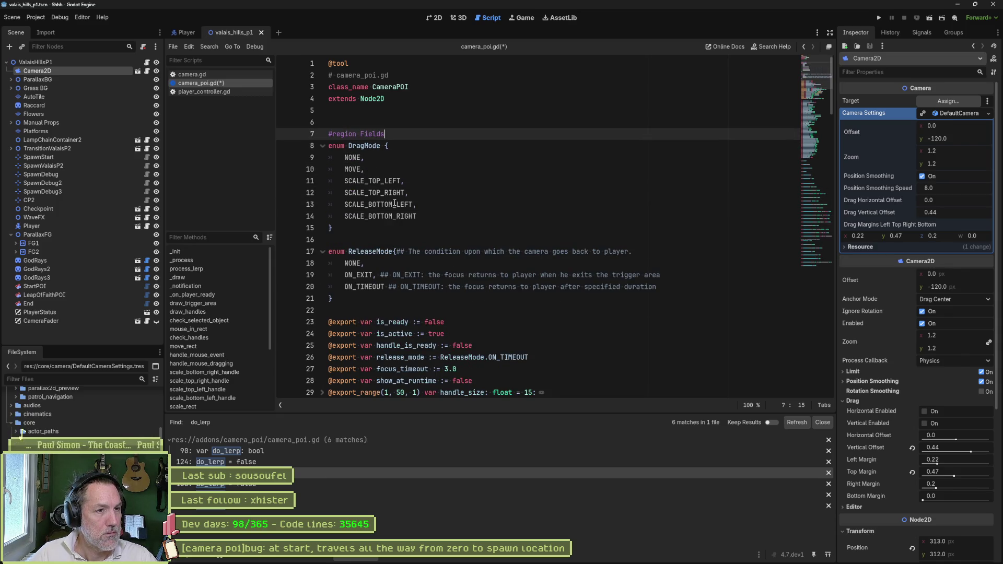
Close the region with '#endregion' after _is_player_ready and save the script
{"action": "scroll", "coordinate": [395, 204], "scroll_direction": "down", "scroll_amount": 20}
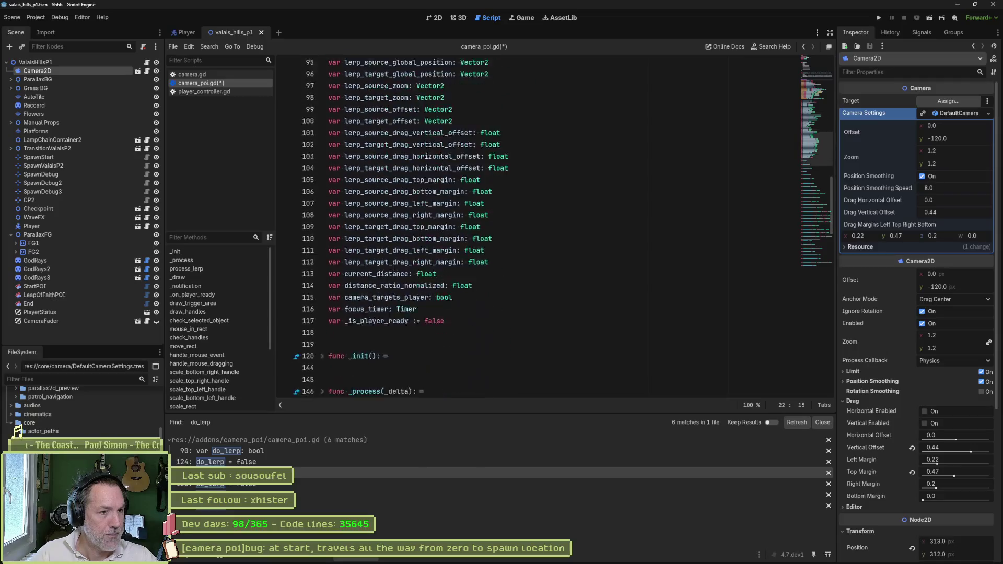
{"action": "left_click", "coordinate": [397, 285]}
{"action": "type", "text": "#endregion"}
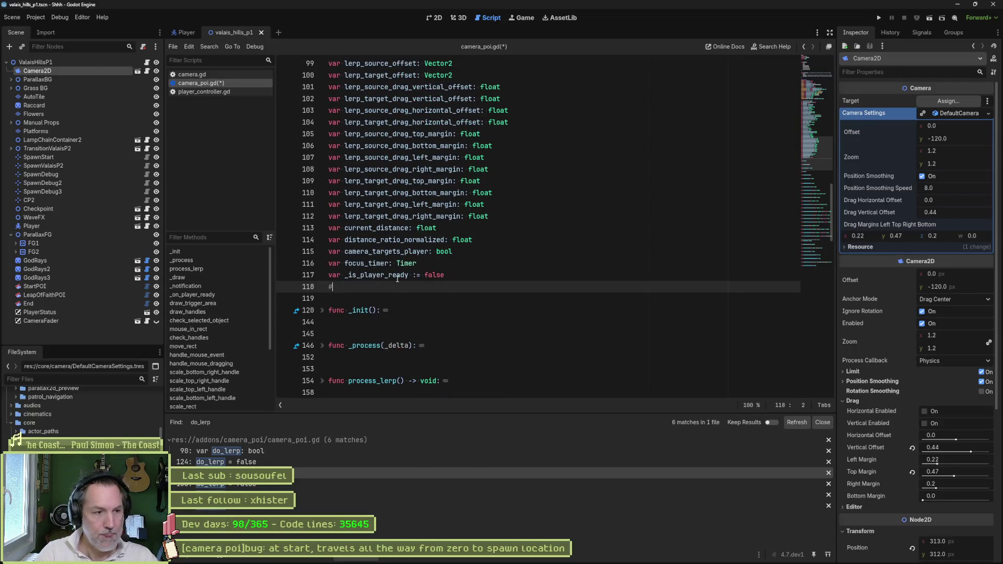
{"action": "key", "text": "Return"}
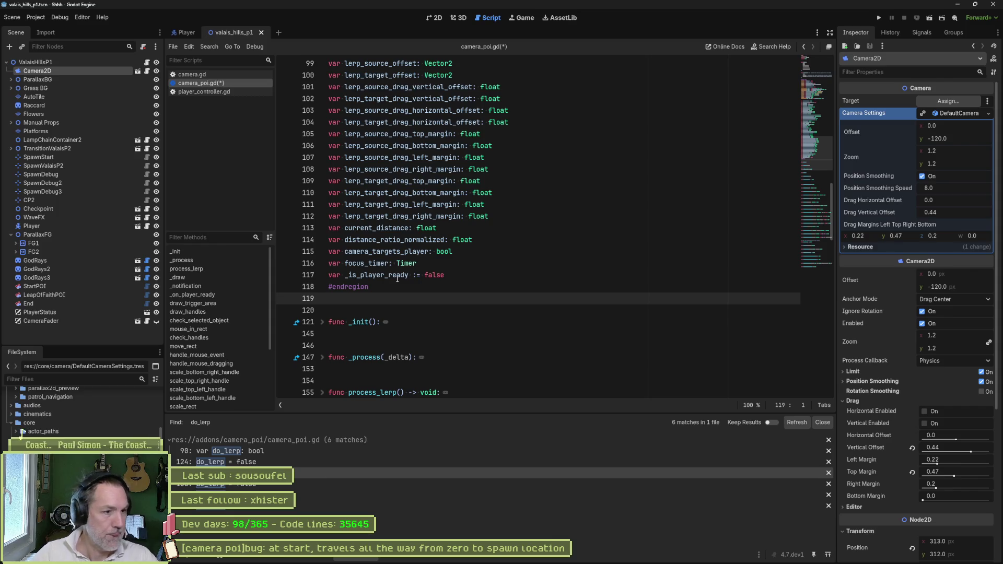
{"action": "key", "text": "ctrl+s"}
{"action": "scroll", "coordinate": [413, 264], "scroll_direction": "up", "scroll_amount": 15}
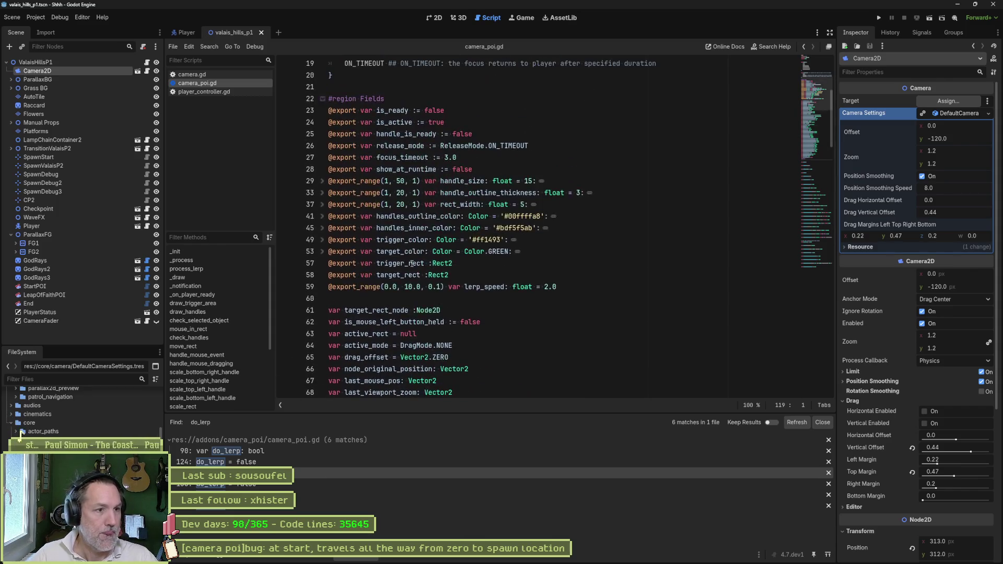
Fold the Fields region and the DragMode and ReleaseMode enums
{"action": "left_click", "coordinate": [322, 99]}
{"action": "left_click", "coordinate": [465, 146]}
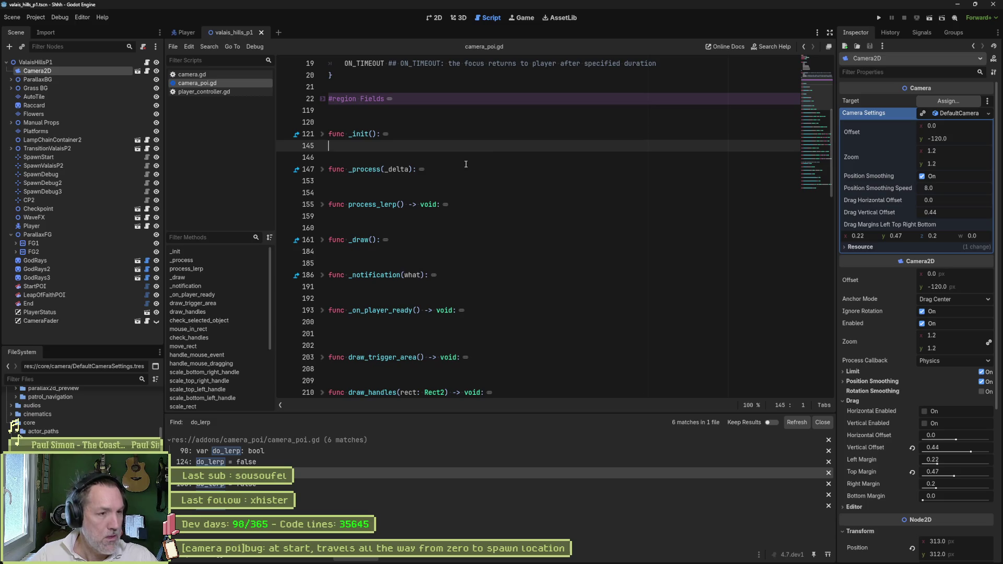
{"action": "scroll", "coordinate": [557, 241], "scroll_direction": "up", "scroll_amount": 5}
{"action": "left_click", "coordinate": [322, 135]}
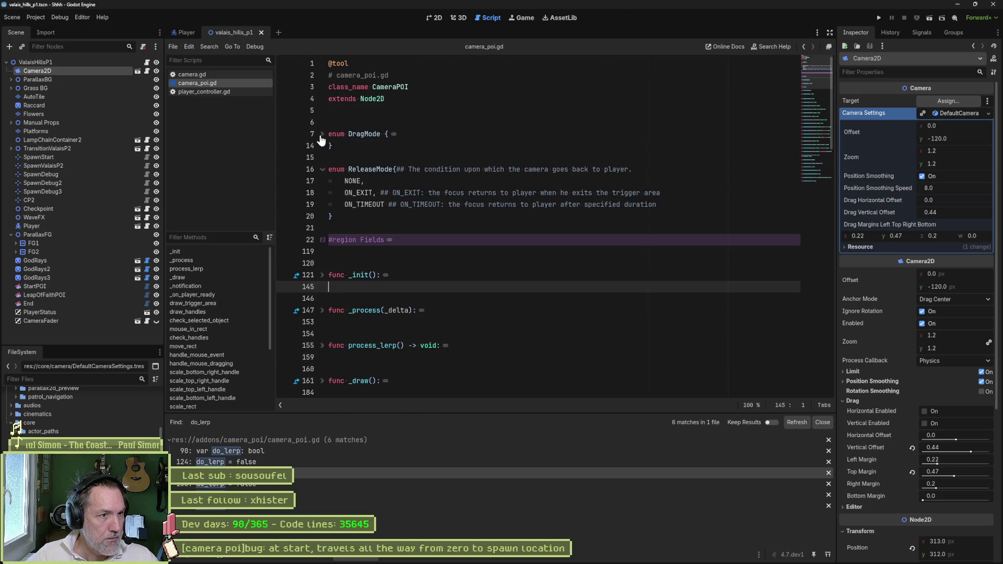
{"action": "left_click", "coordinate": [322, 171]}
{"action": "left_click", "coordinate": [436, 187]}
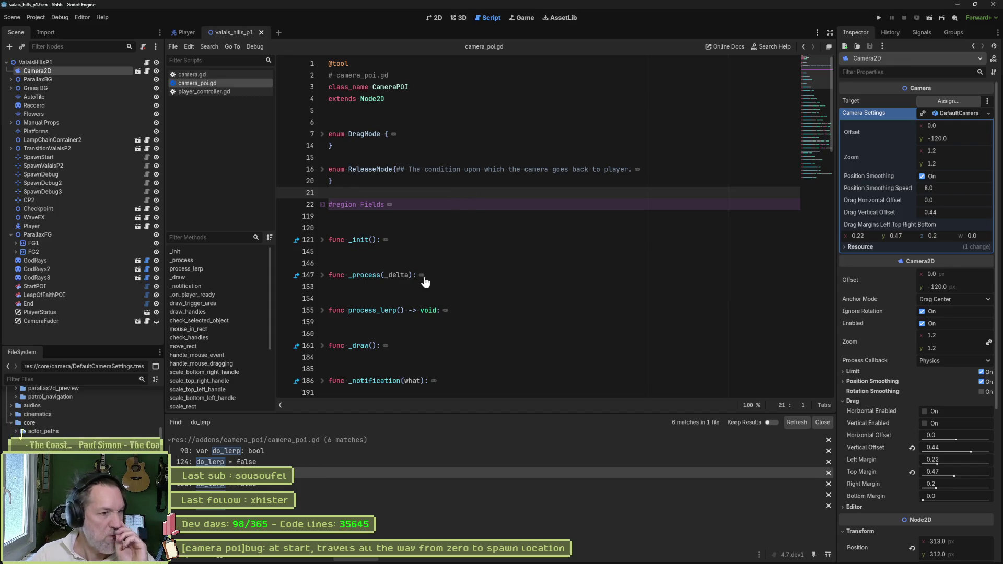
Expand _init and jump from its connection to the _on_player_ready definition
{"action": "scroll", "coordinate": [450, 289], "scroll_direction": "down", "scroll_amount": 2}
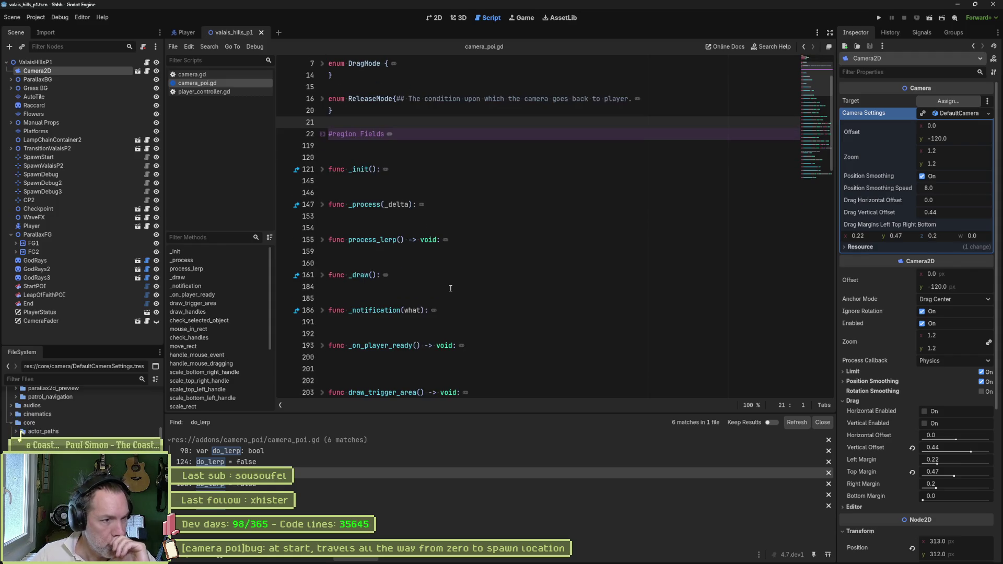
{"action": "left_click", "coordinate": [427, 368]}
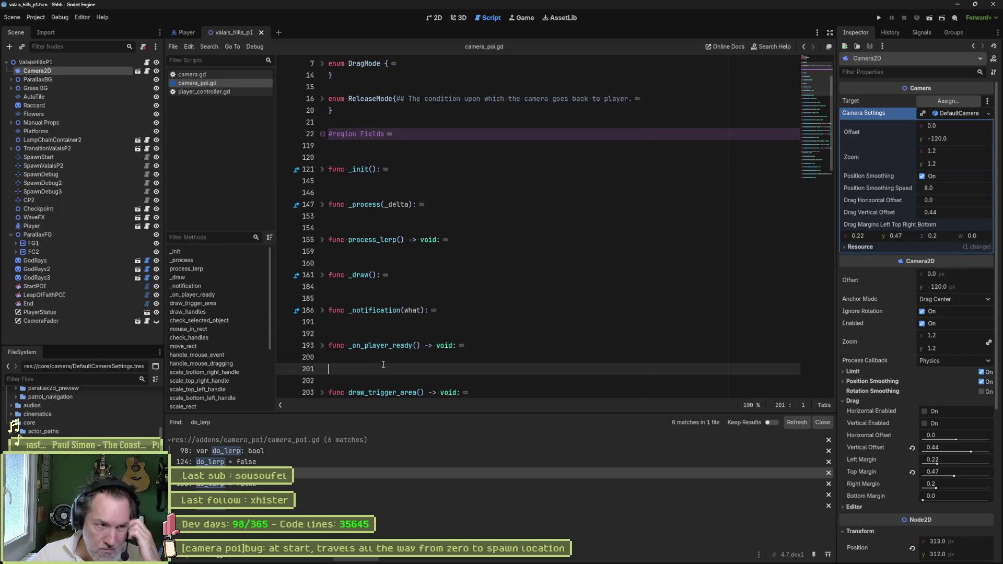
{"action": "scroll", "coordinate": [470, 339], "scroll_direction": "down", "scroll_amount": 12}
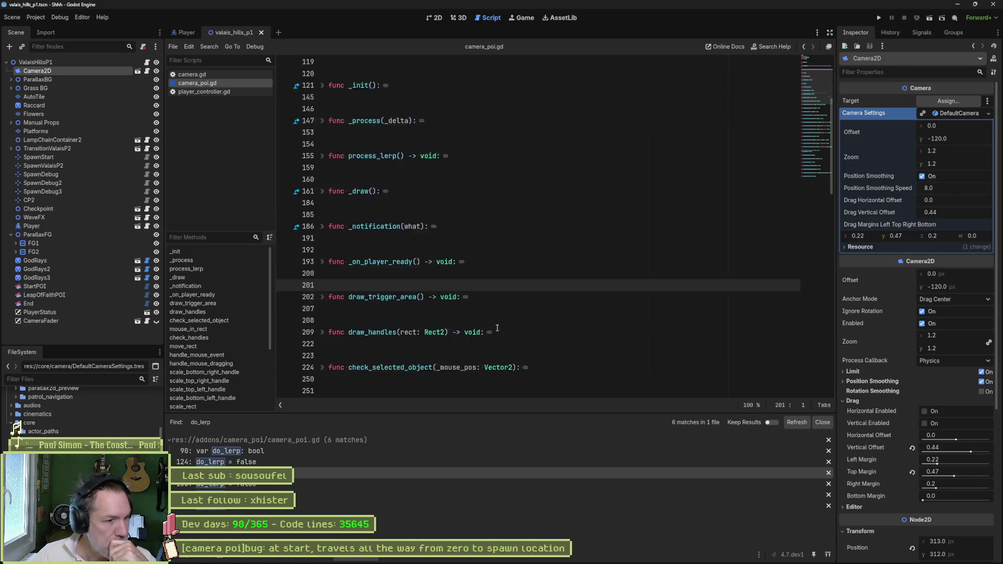
{"action": "scroll", "coordinate": [499, 331], "scroll_direction": "down", "scroll_amount": 10}
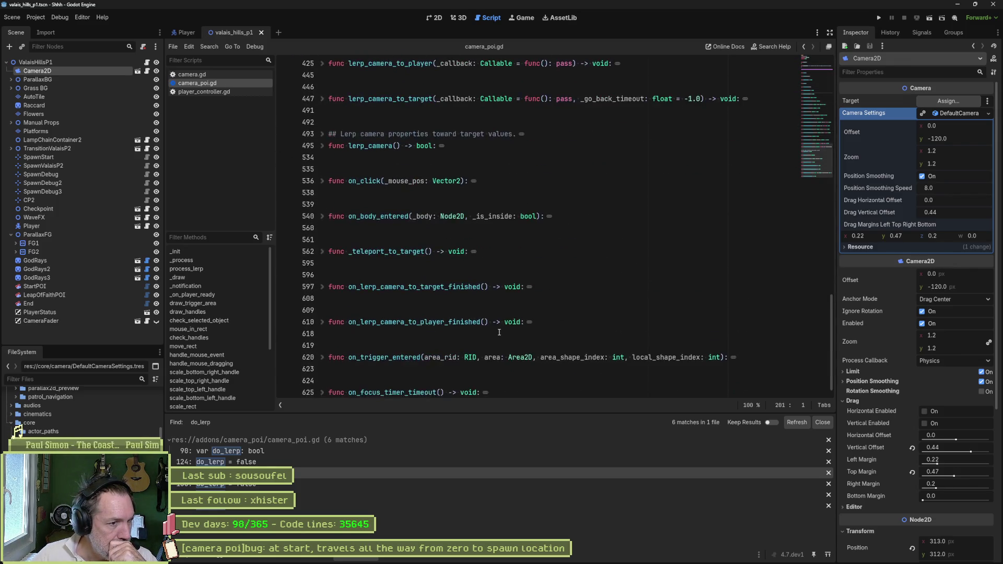
{"action": "scroll", "coordinate": [499, 332], "scroll_direction": "up", "scroll_amount": 10}
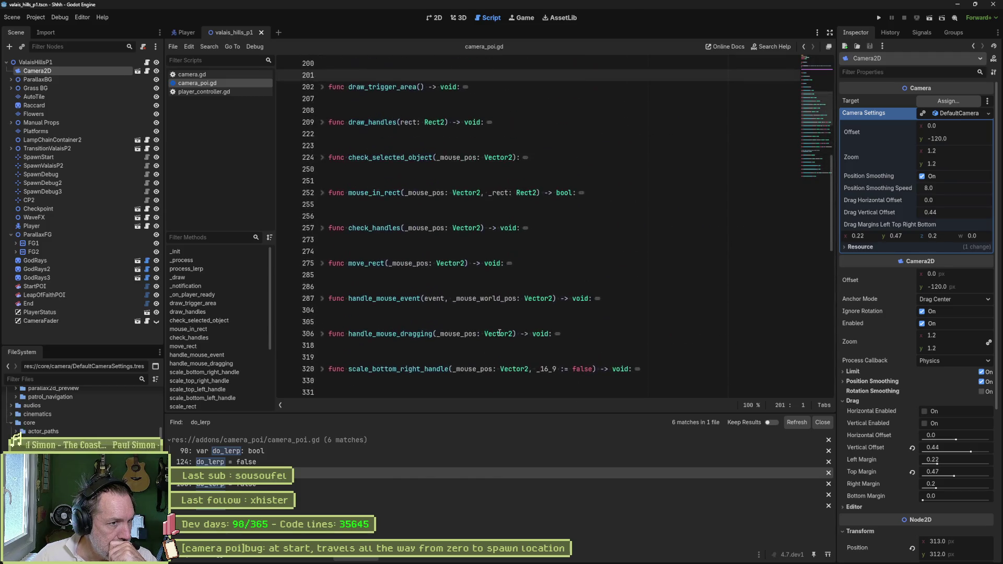
{"action": "scroll", "coordinate": [496, 324], "scroll_direction": "up", "scroll_amount": 3}
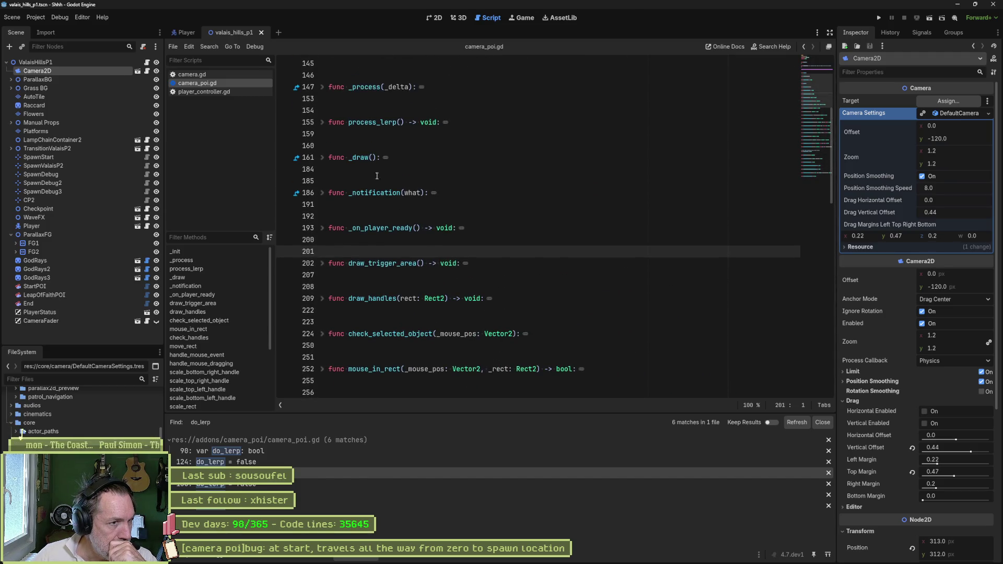
{"action": "scroll", "coordinate": [367, 138], "scroll_direction": "up", "scroll_amount": 3}
{"action": "left_click", "coordinate": [322, 122]}
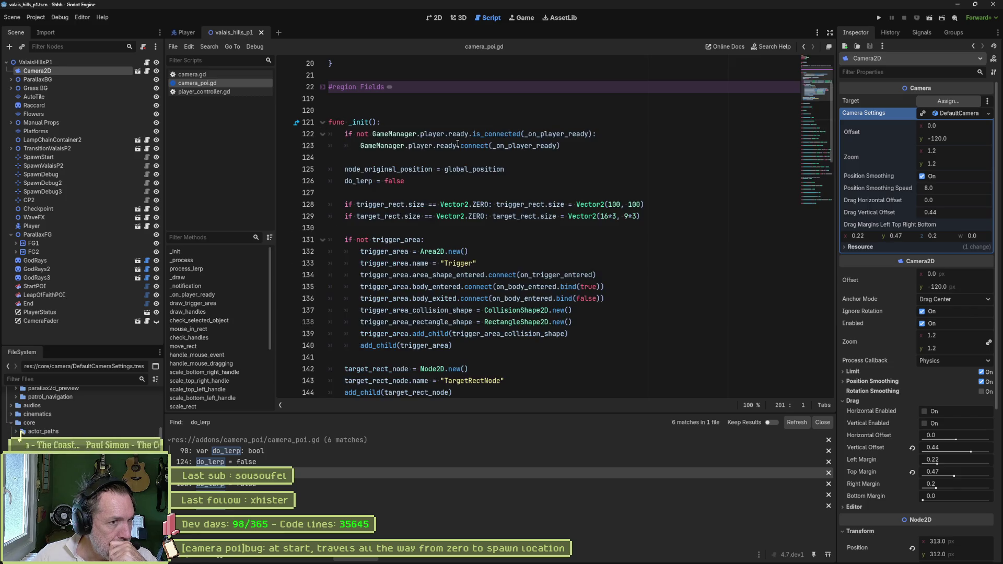
{"action": "left_click", "coordinate": [542, 135]}
{"action": "left_click", "coordinate": [563, 135], "text": "ctrl"}
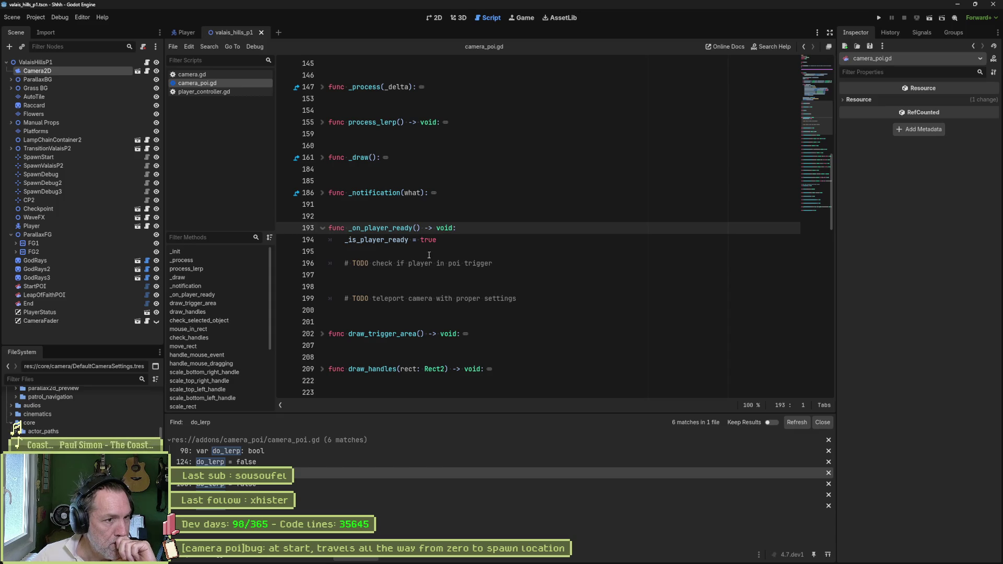
Add a line under the poi-trigger TODO, replacing a _set_camera_settings call with 'if'
{"action": "double_click", "coordinate": [408, 240]}
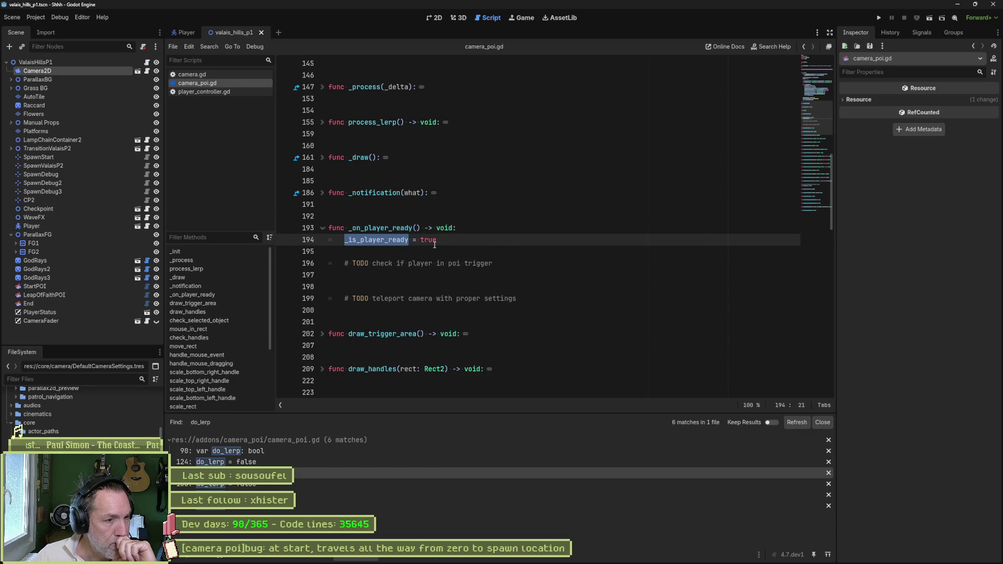
{"action": "left_click", "coordinate": [504, 265]}
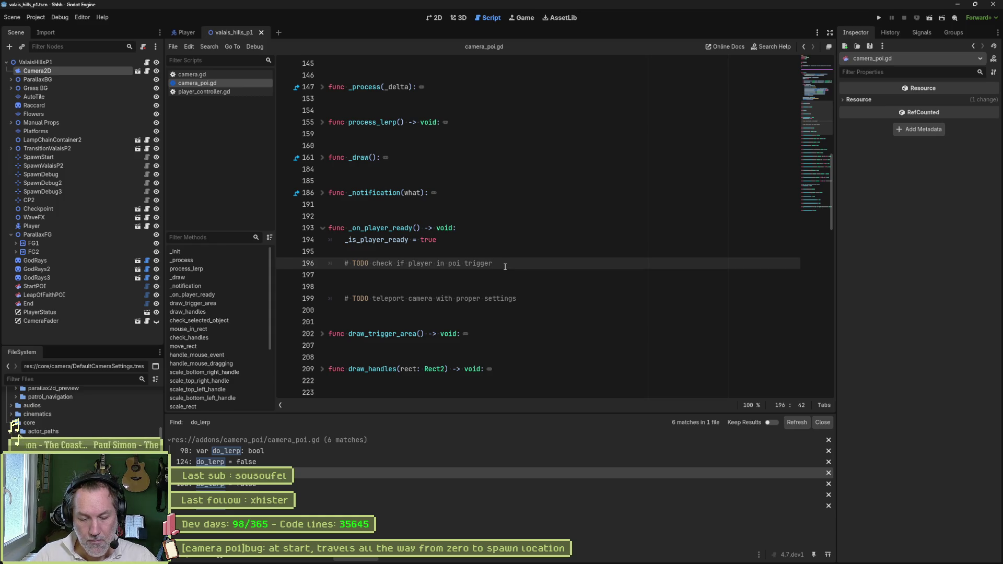
{"action": "key", "text": "Return"}
{"action": "type", "text": "_"}
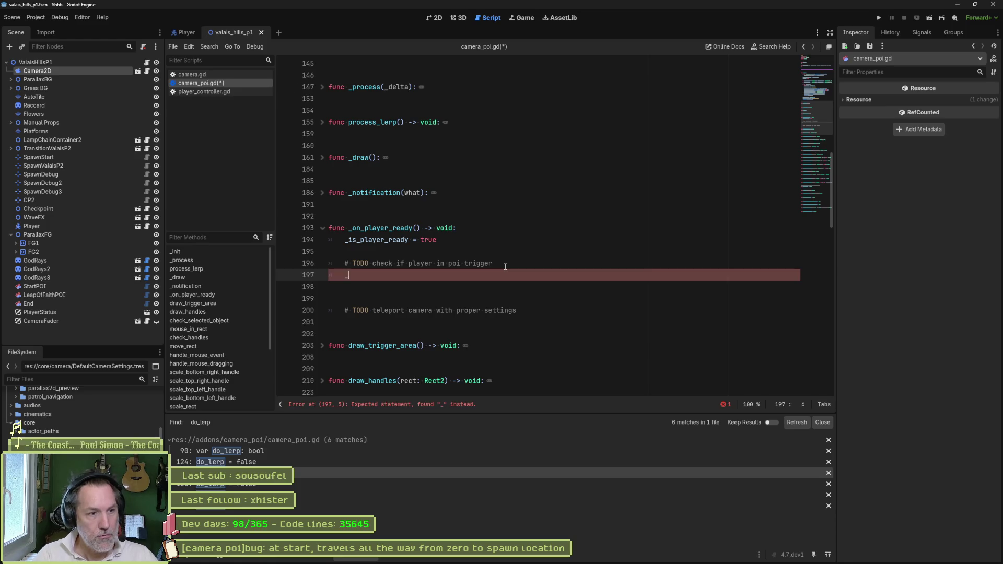
{"action": "type", "text": "set_camera_"}
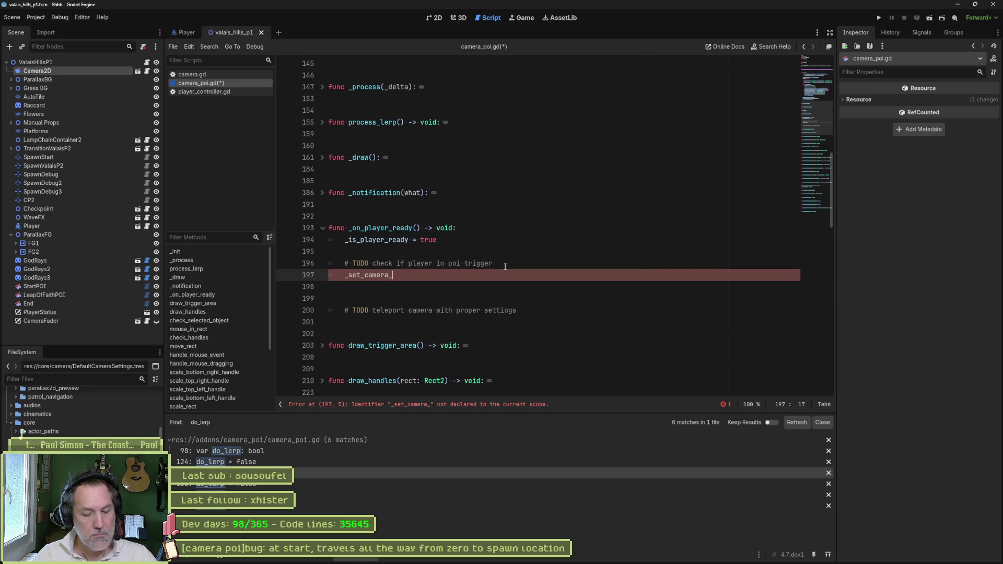
{"action": "type", "text": "settings"}
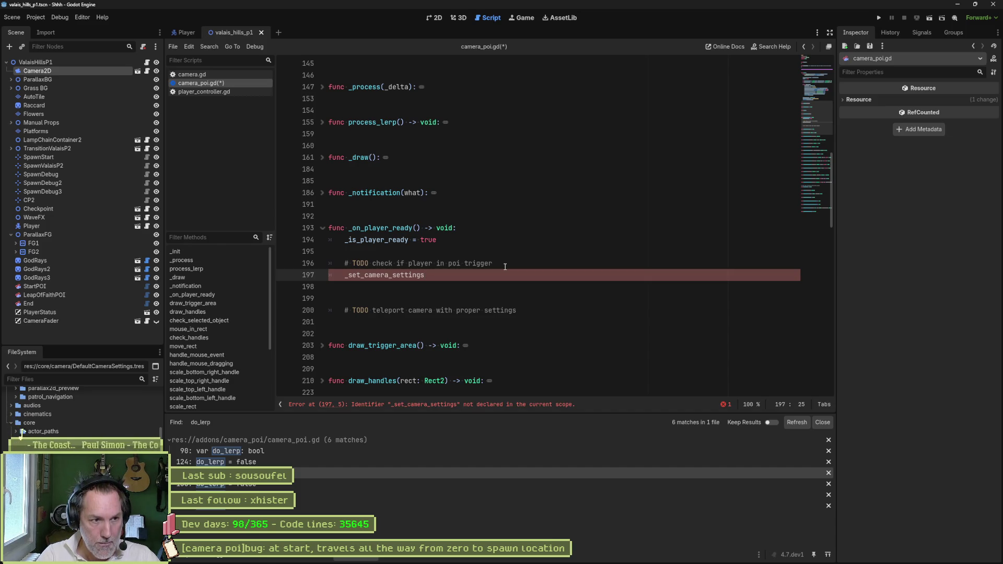
{"action": "key", "text": "ctrl+BackSpace"}
{"action": "type", "text": "if"}
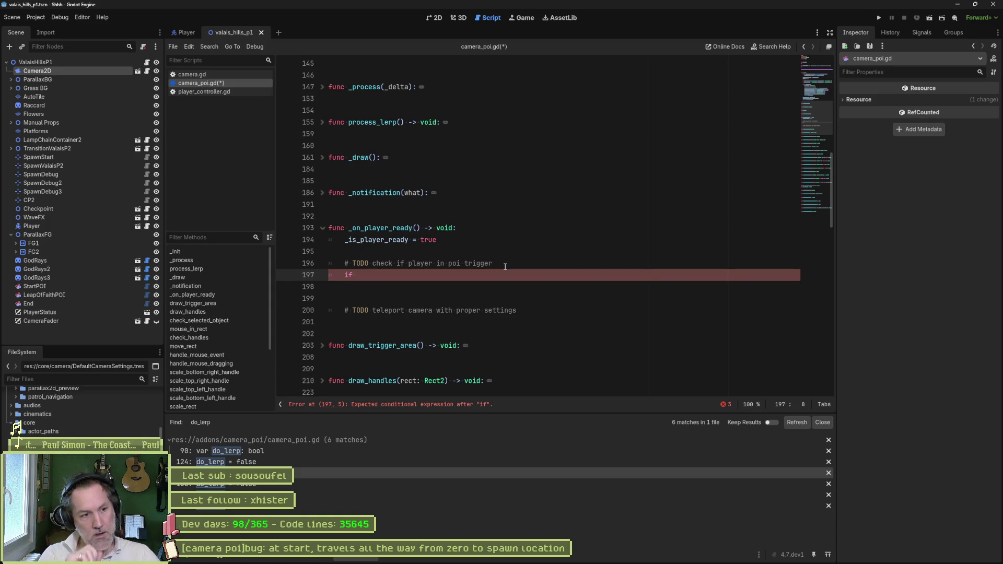
{"action": "scroll", "coordinate": [446, 297], "scroll_direction": "down", "scroll_amount": 5}
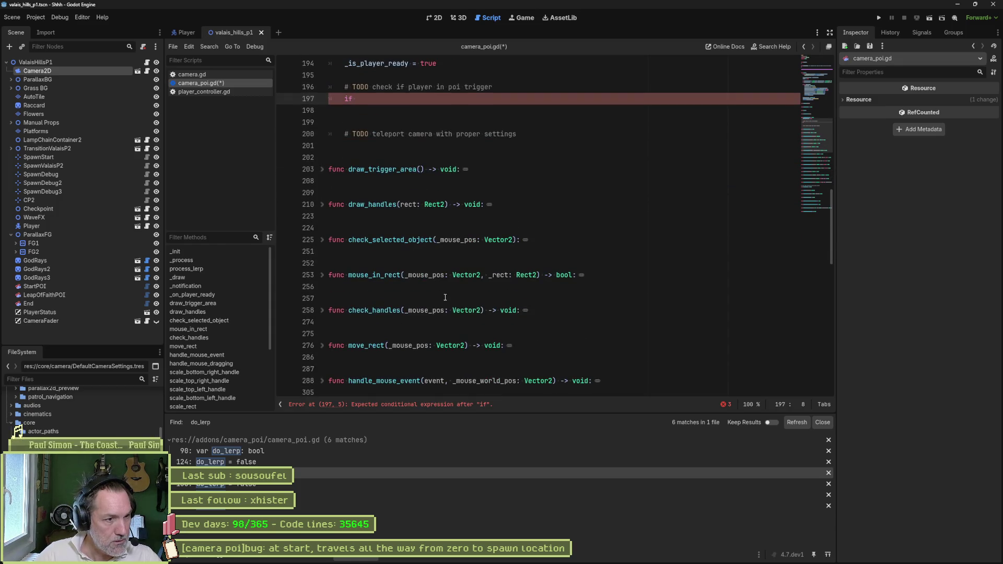
Go to on_body_entered, select EventBus.cameras.camera_poi on line 544, and open Find in Files
{"action": "scroll", "coordinate": [412, 308], "scroll_direction": "down", "scroll_amount": 6}
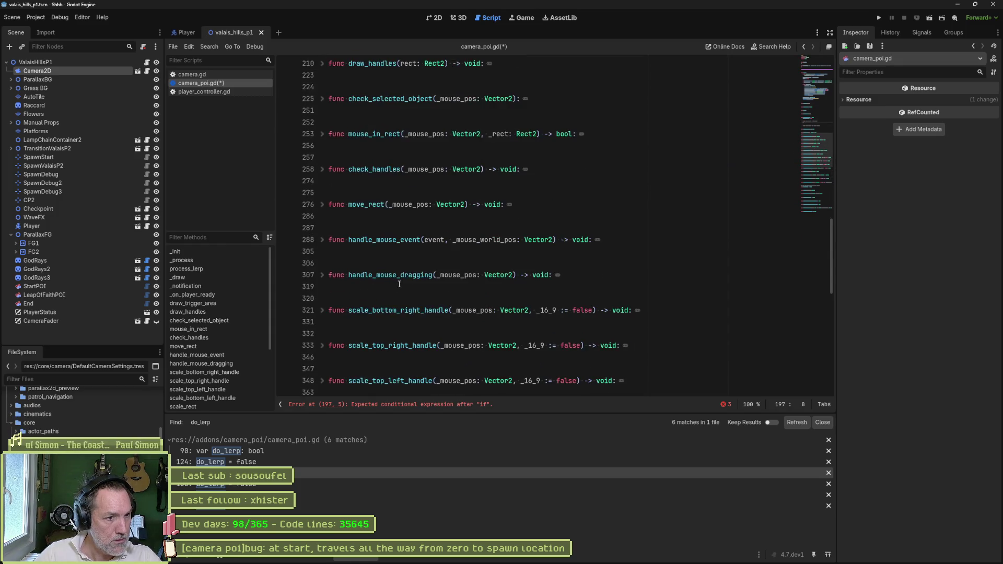
{"action": "scroll", "coordinate": [414, 295], "scroll_direction": "down", "scroll_amount": 2}
{"action": "scroll", "coordinate": [209, 361], "scroll_direction": "down", "scroll_amount": 4}
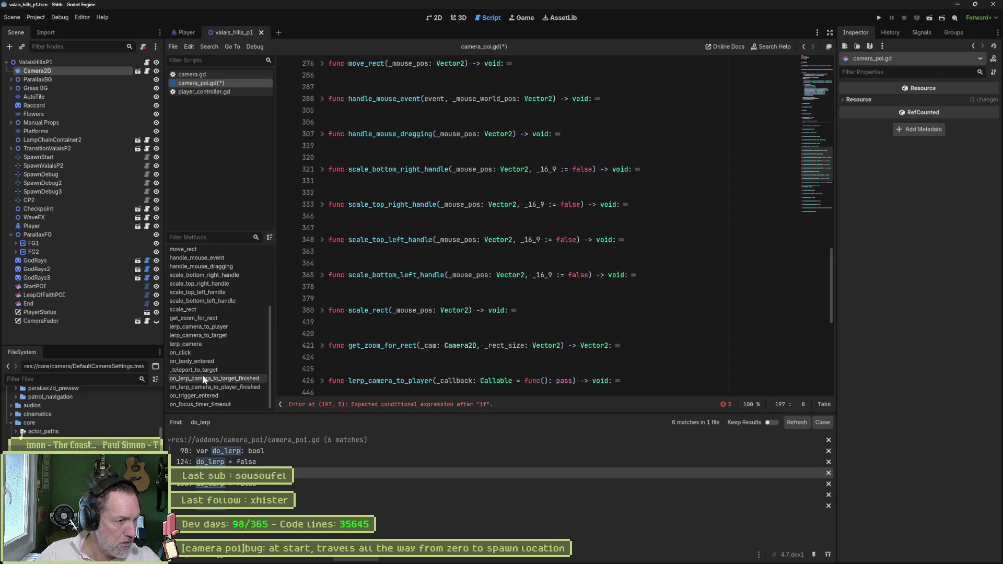
{"action": "left_click", "coordinate": [207, 362]}
{"action": "double_click", "coordinate": [405, 252]}
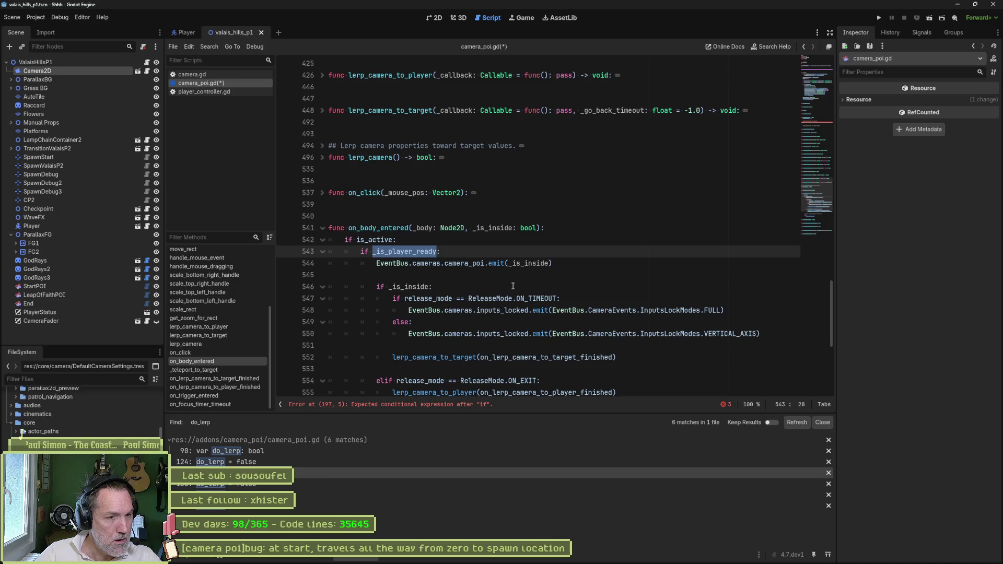
{"action": "left_click_drag", "start_coordinate": [567, 264], "coordinate": [567, 255]}
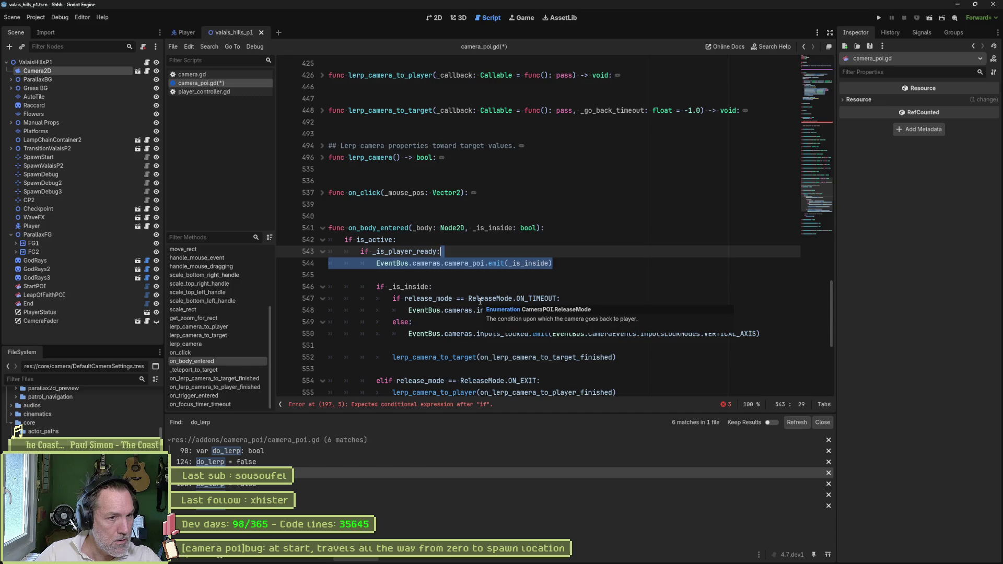
{"action": "left_click", "coordinate": [377, 263]}
{"action": "left_click_drag", "start_coordinate": [376, 263], "coordinate": [483, 266]}
{"action": "key", "text": "ctrl+shift+f"}
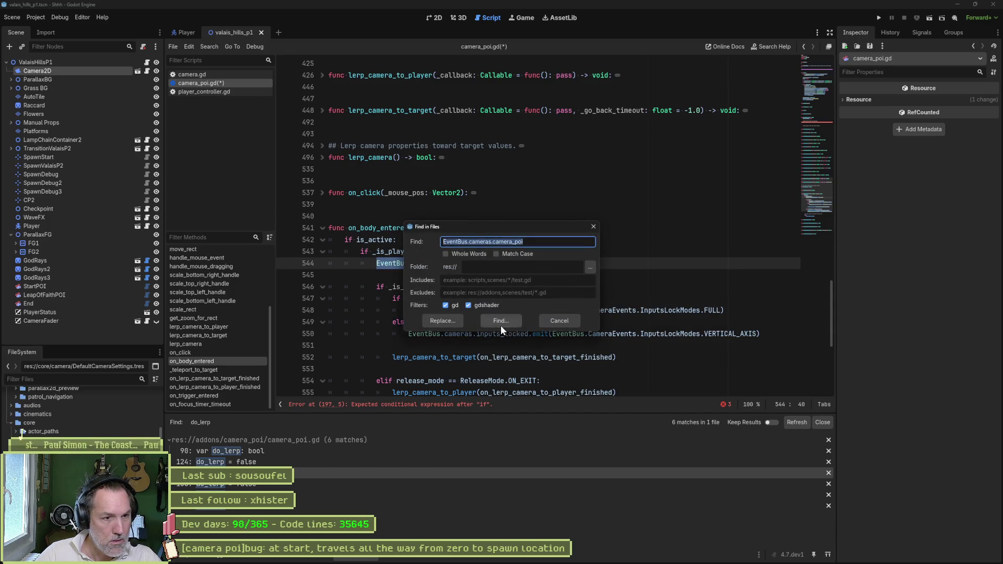
Run the project-wide search for EventBus.cameras.camera_poi
{"action": "left_click", "coordinate": [500, 325]}
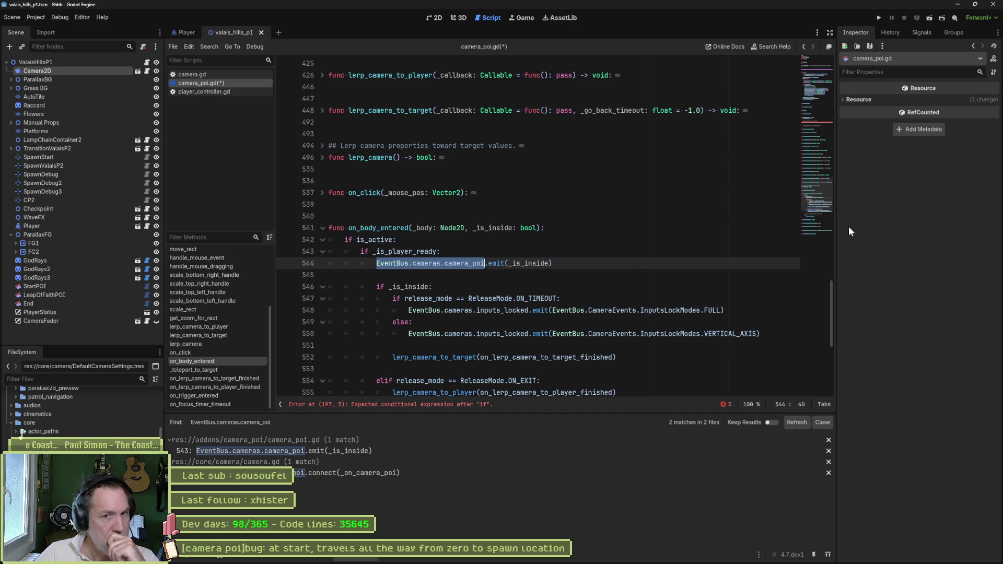
{"action": "left_click_drag", "start_coordinate": [810, 193], "coordinate": [822, 78]}
{"action": "scroll", "coordinate": [337, 136], "scroll_direction": "up", "scroll_amount": 4}
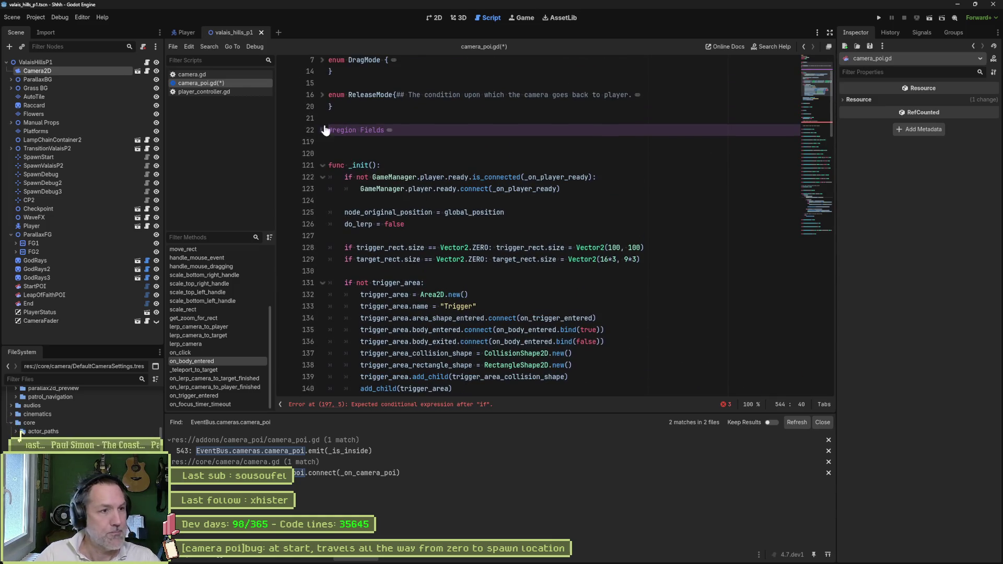
Expand the Fields region and search the project for is_ready, finding 11 matches in 3 files
{"action": "left_click", "coordinate": [322, 130]}
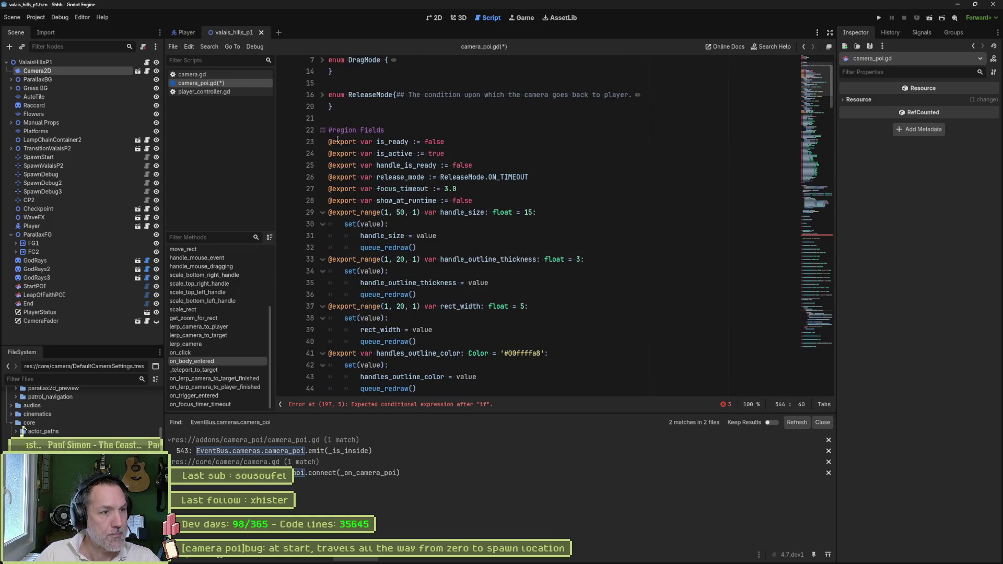
{"action": "double_click", "coordinate": [407, 142]}
{"action": "key", "text": "ctrl+shift+f"}
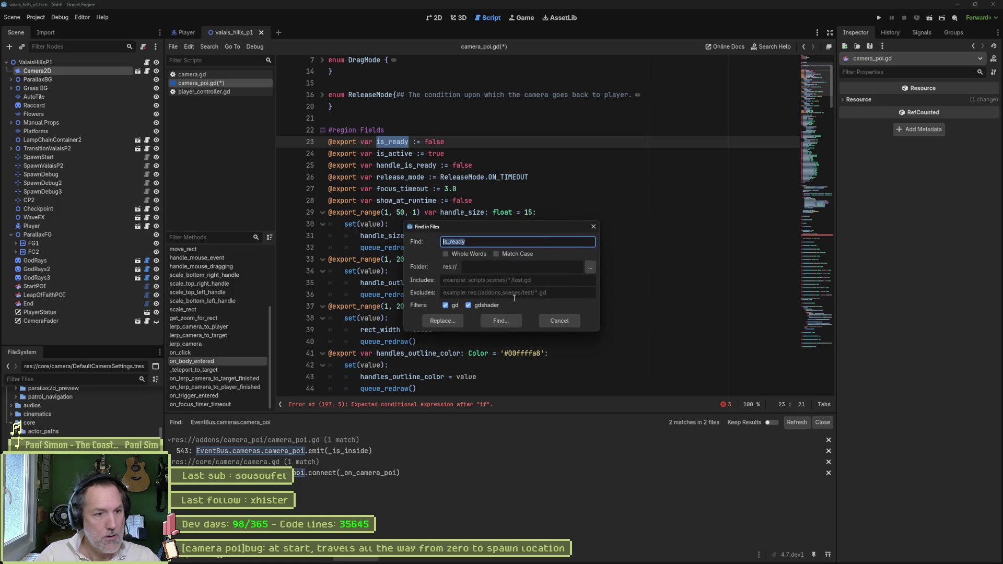
{"action": "key", "text": "Return"}
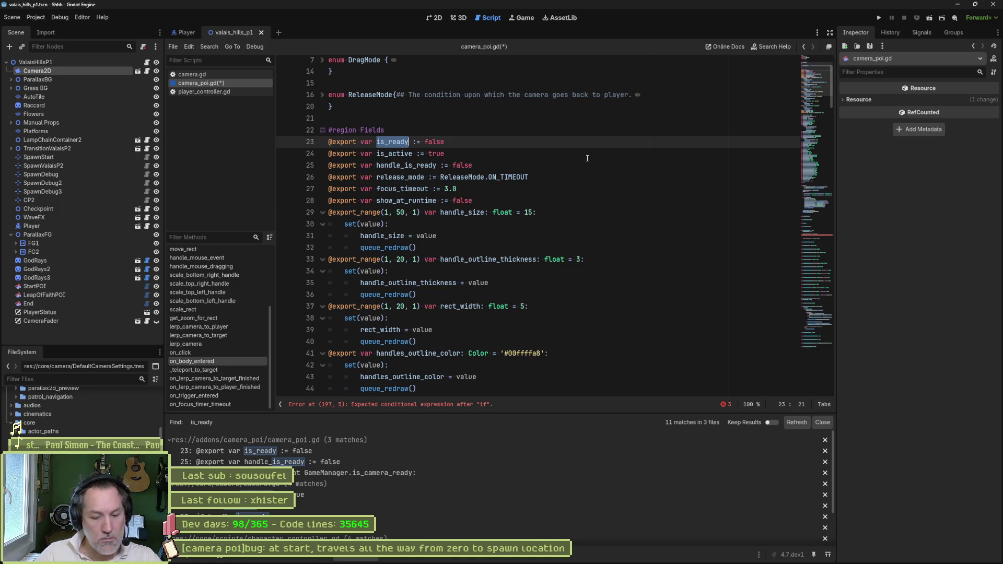
{"action": "scroll", "coordinate": [583, 172], "scroll_direction": "down", "scroll_amount": 20}
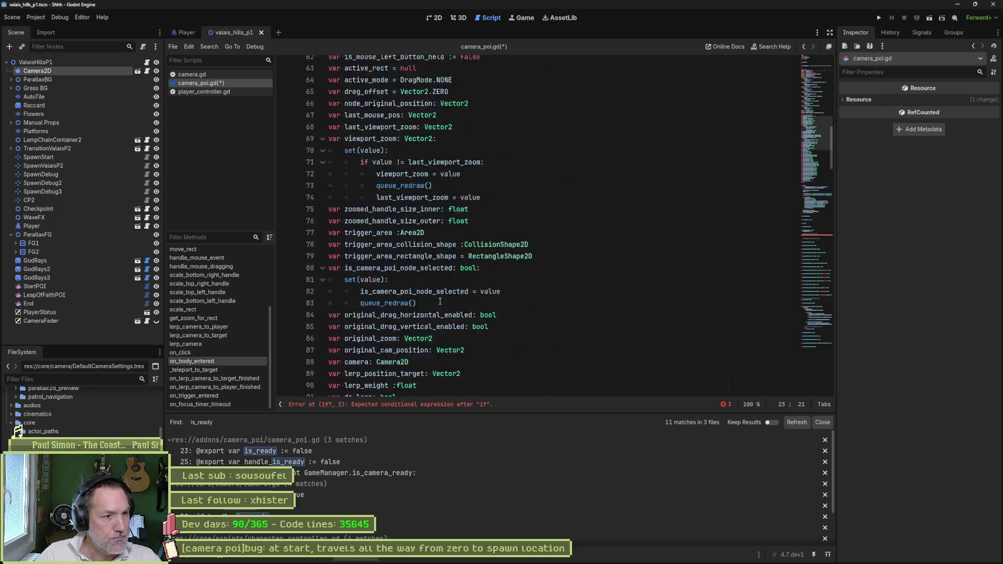
Add 'is_ready = false' on a new line in _init before the original position is set
{"action": "scroll", "coordinate": [421, 312], "scroll_direction": "down", "scroll_amount": 2}
{"action": "scroll", "coordinate": [198, 274], "scroll_direction": "up", "scroll_amount": 5}
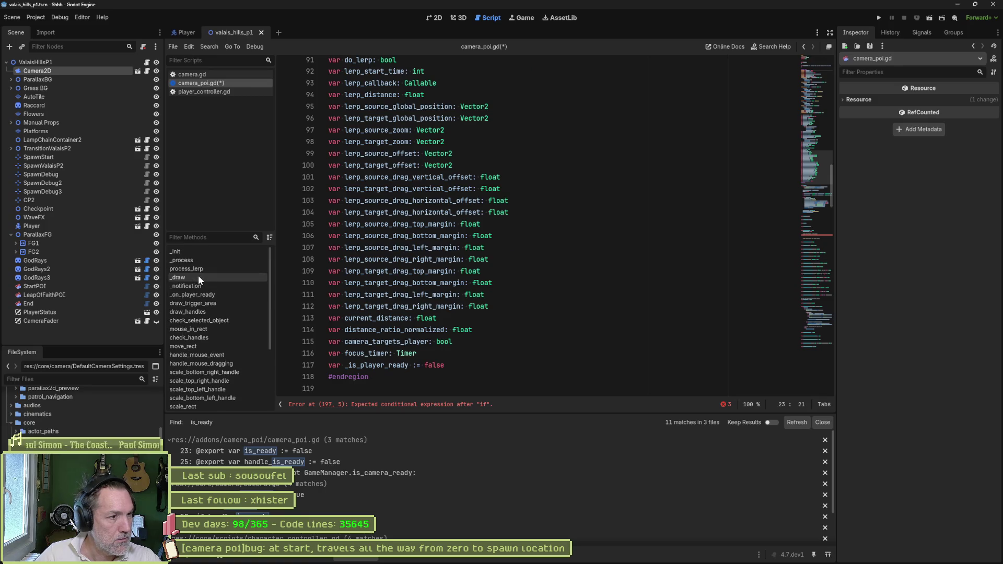
{"action": "left_click", "coordinate": [211, 252]}
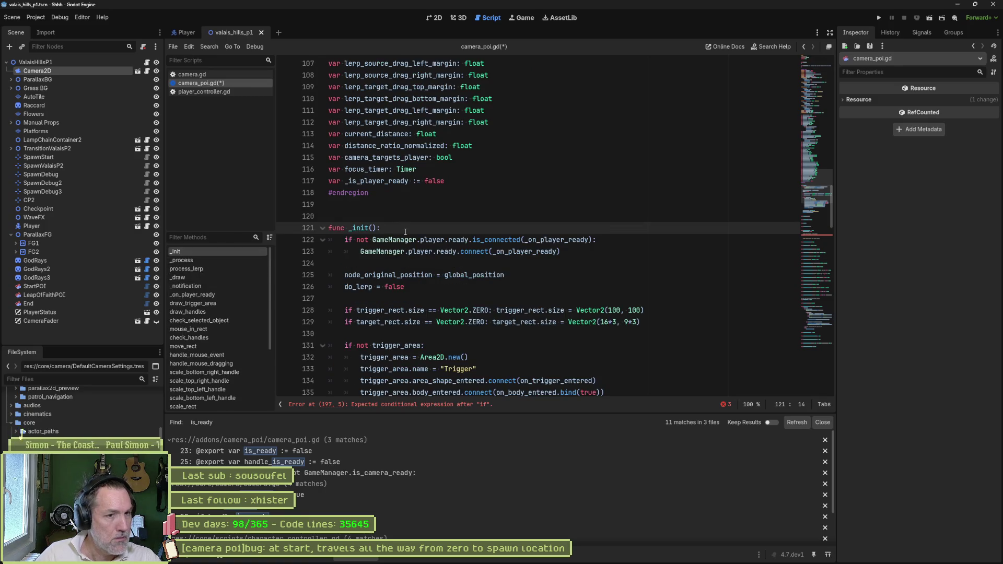
{"action": "key", "text": "Down"}
{"action": "key", "text": "Down"}
{"action": "key", "text": "Down"}
{"action": "key", "text": "Up"}
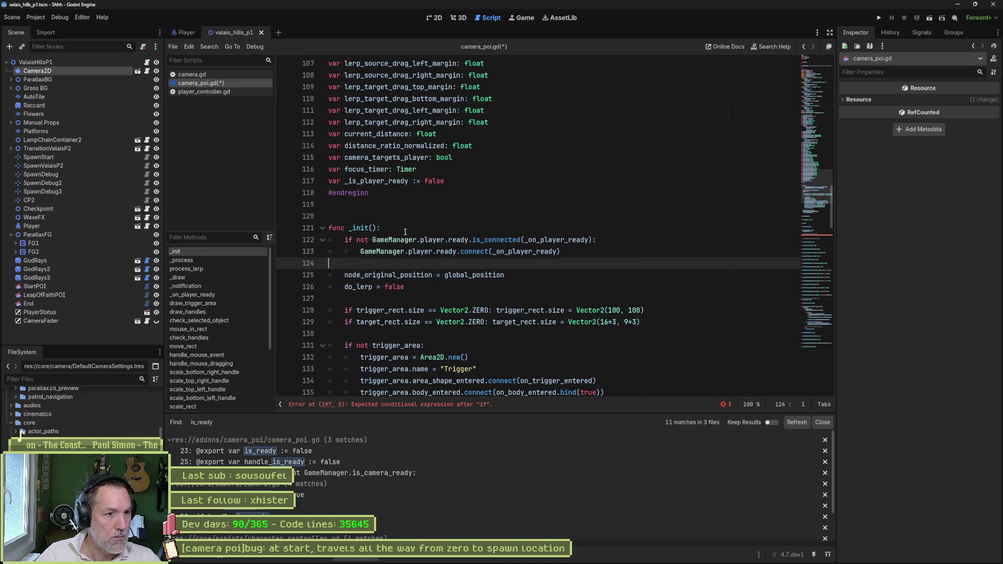
{"action": "key", "text": "Return"}
{"action": "type", "text": "is_ready"}
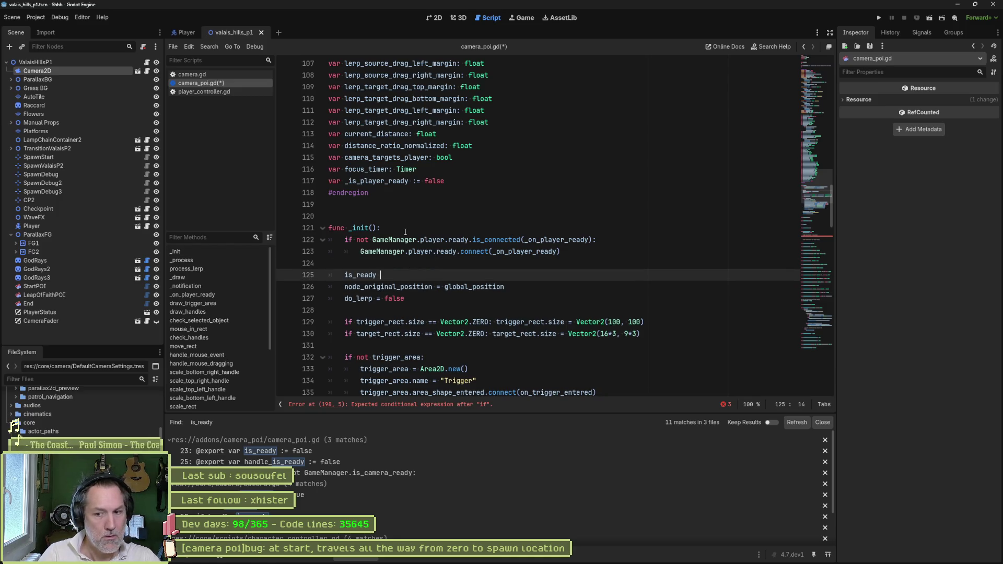
{"action": "type", "text": " = false"}
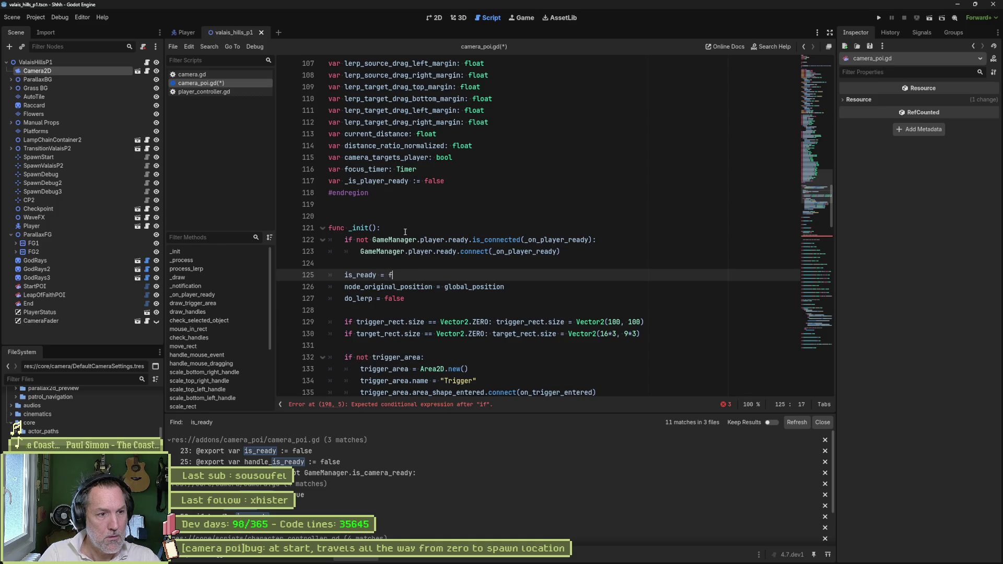
{"action": "scroll", "coordinate": [404, 231], "scroll_direction": "up", "scroll_amount": 20}
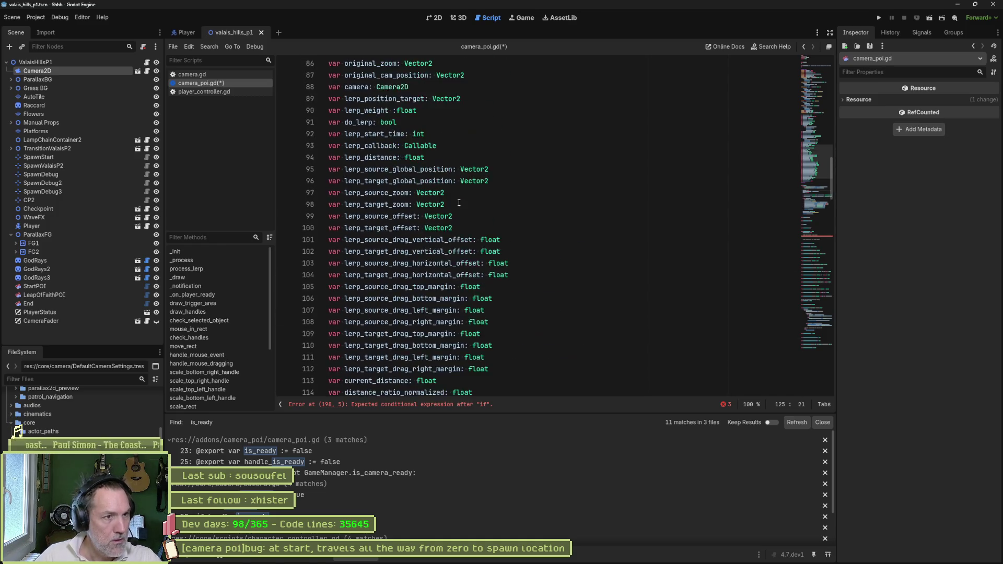
{"action": "scroll", "coordinate": [458, 186], "scroll_direction": "up", "scroll_amount": 11}
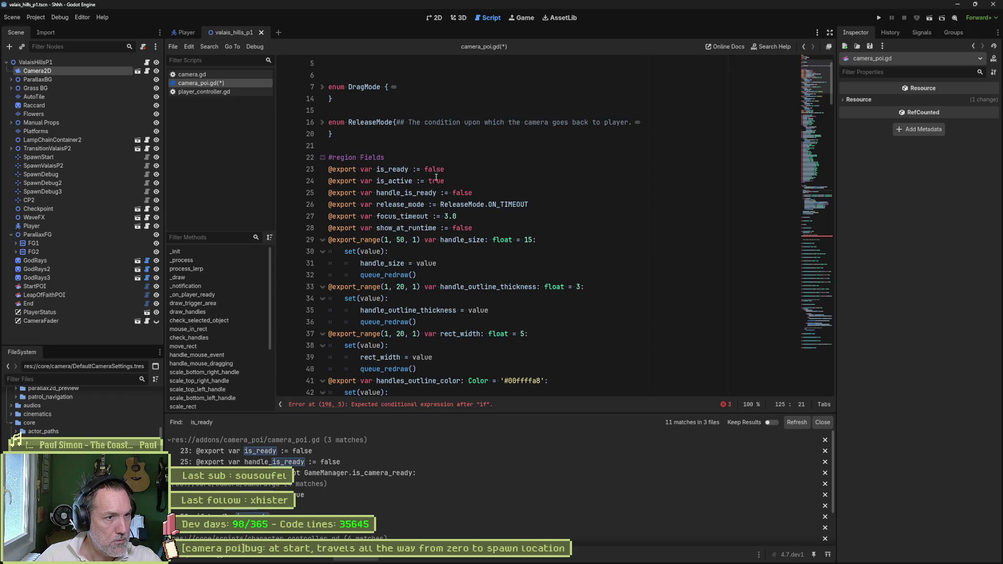
{"action": "left_click", "coordinate": [456, 161]}
Write '# True when camera is properly positionned at start' above is_ready and save
{"action": "key", "text": "Return"}
{"action": "type", "text": "# "}
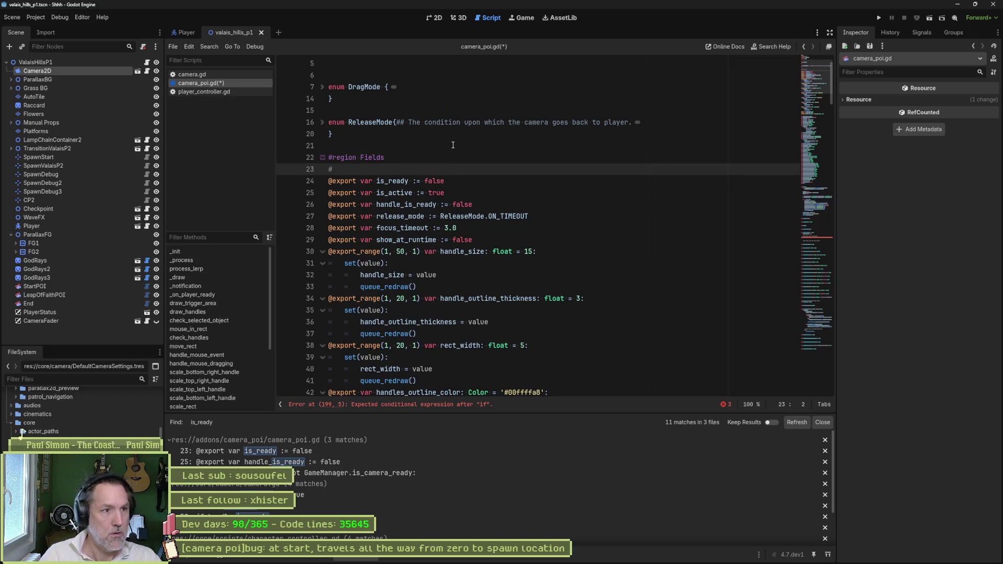
{"action": "type", "text": "Whether"}
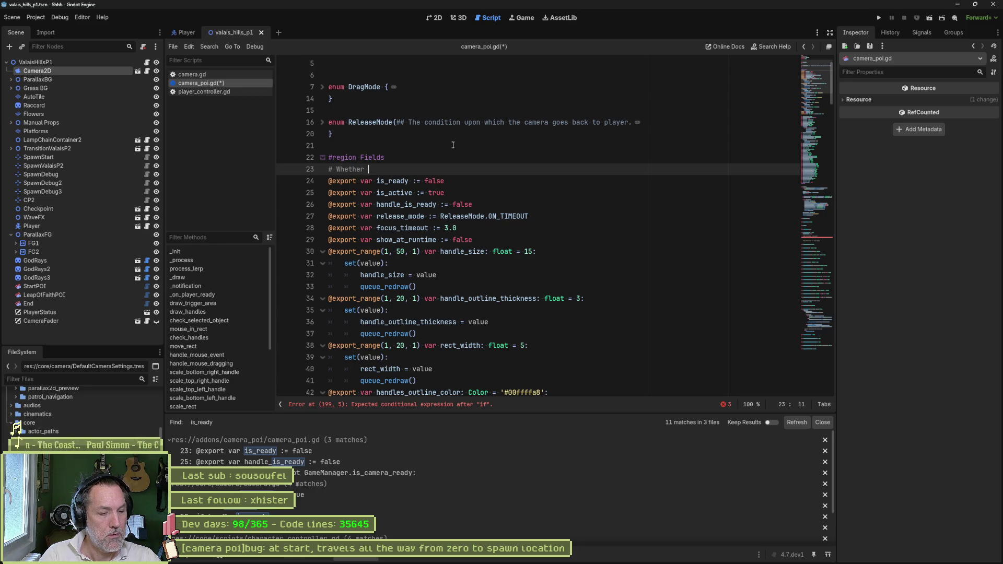
{"action": "type", "text": " camera is properly positione"}
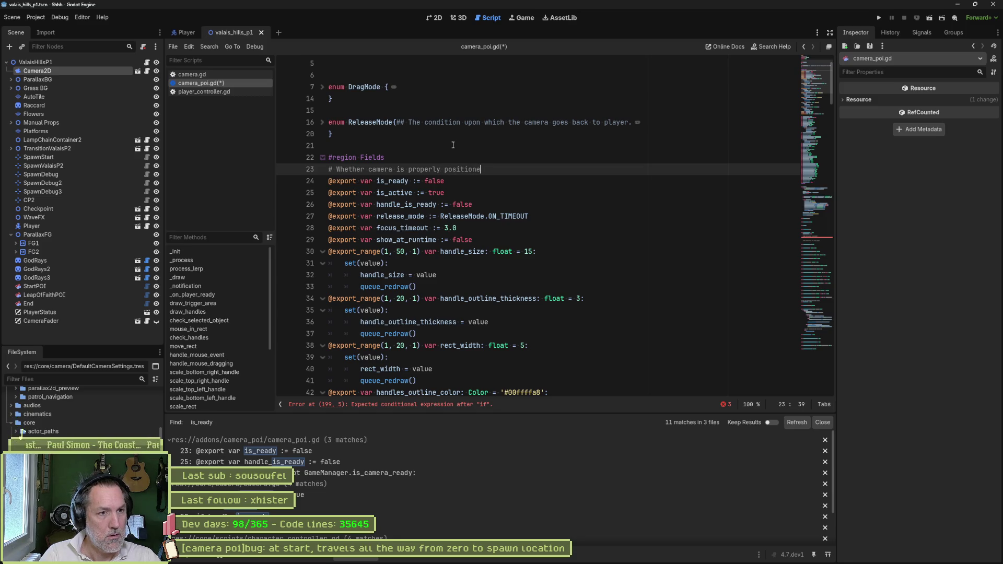
{"action": "type", "text": "nd"}
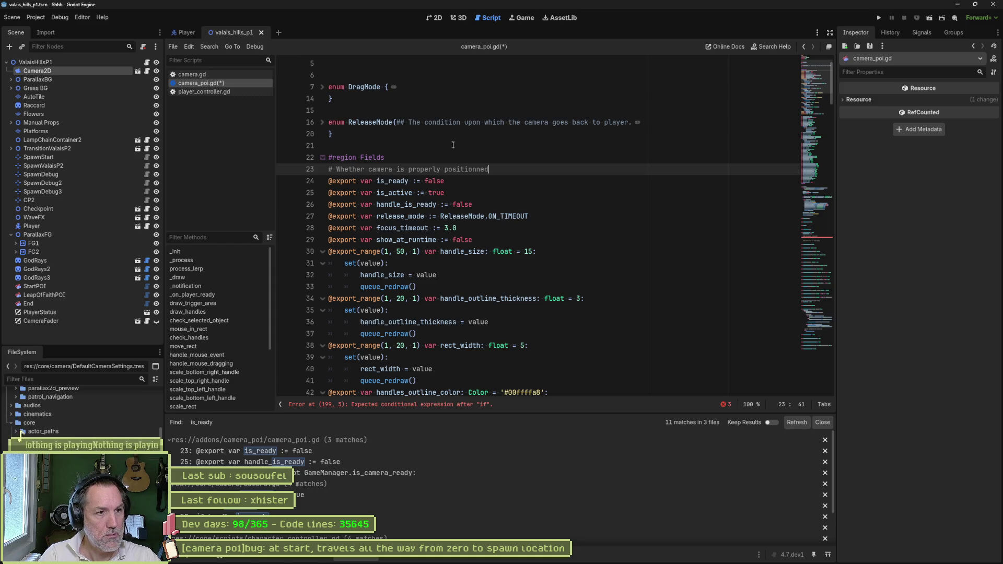
{"action": "type", "text": "at start"}
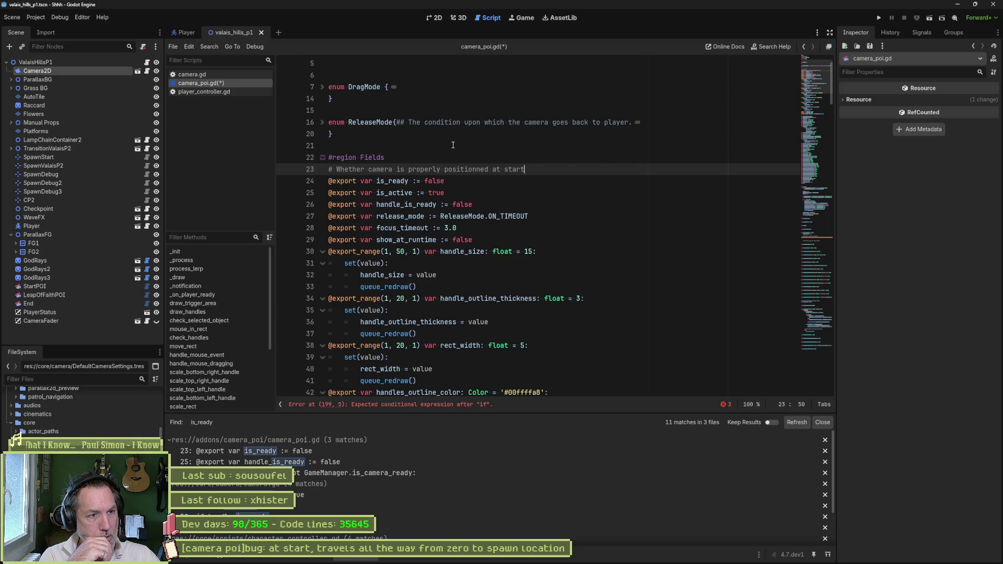
{"action": "key", "text": "ctrl+Left"}
{"action": "key", "text": "ctrl+Left"}
{"action": "key", "text": "ctrl+Left"}
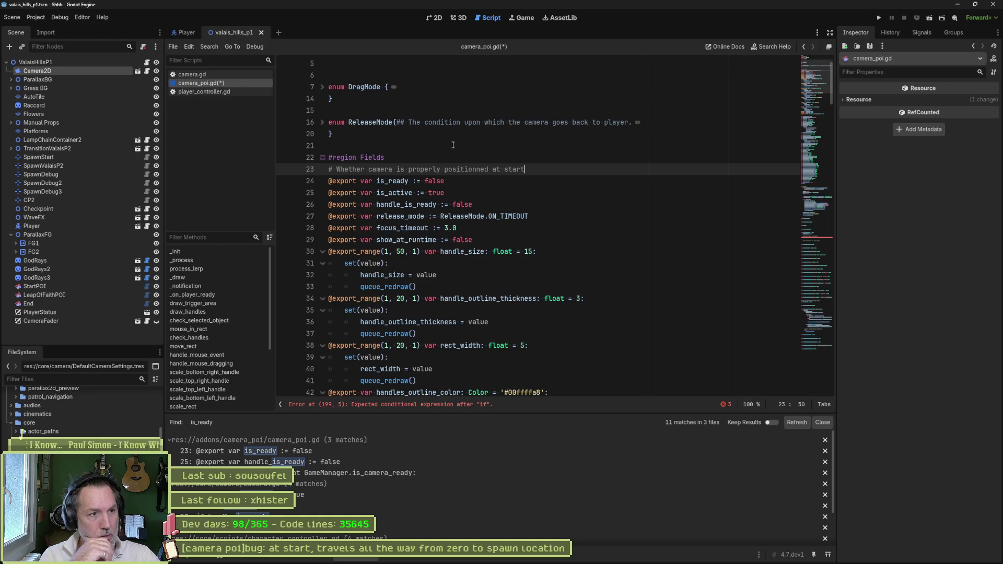
{"action": "key", "text": "ctrl+shift+Left"}
{"action": "type", "text": "True when"}
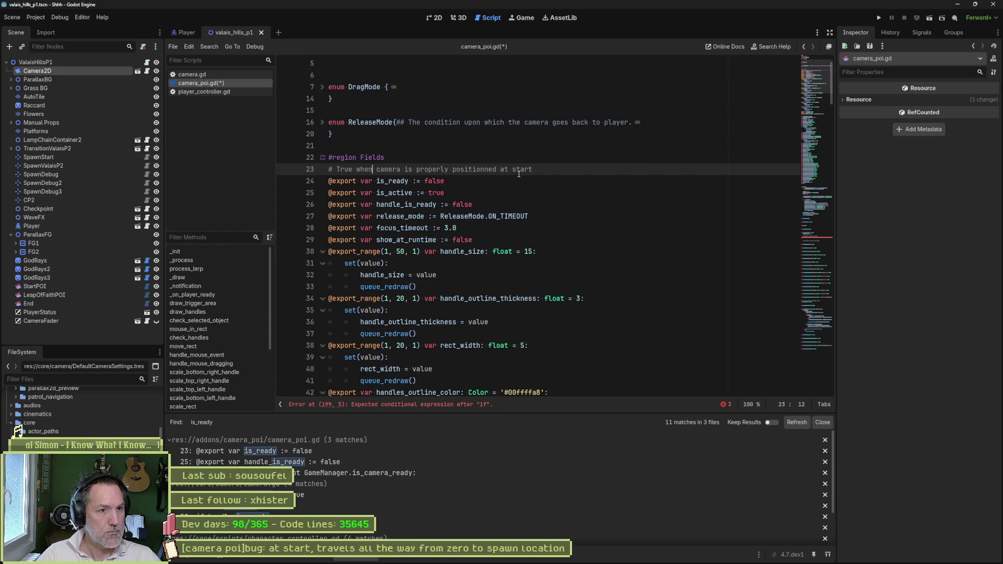
{"action": "key", "text": "ctrl+s"}
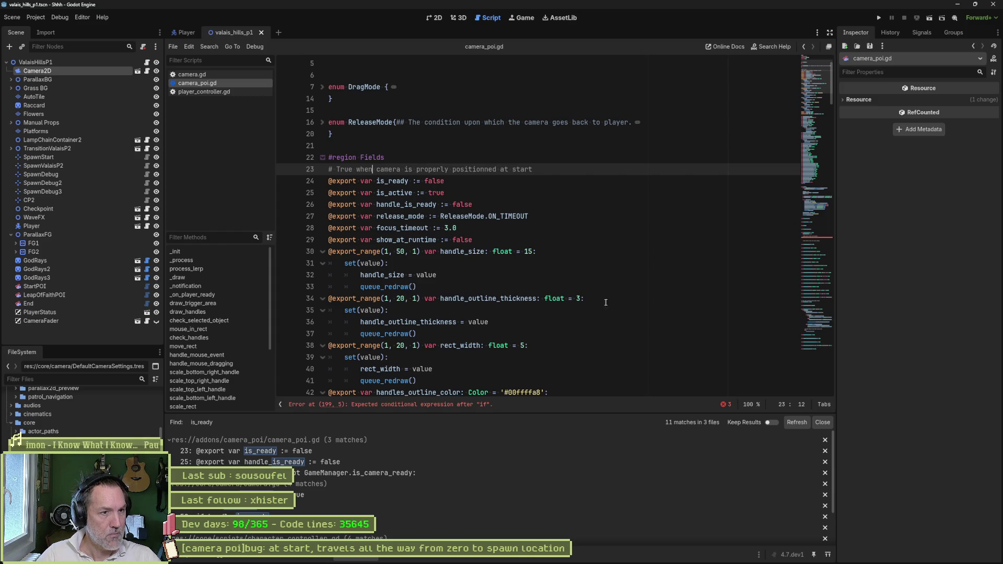
{"action": "left_click", "coordinate": [391, 193]}
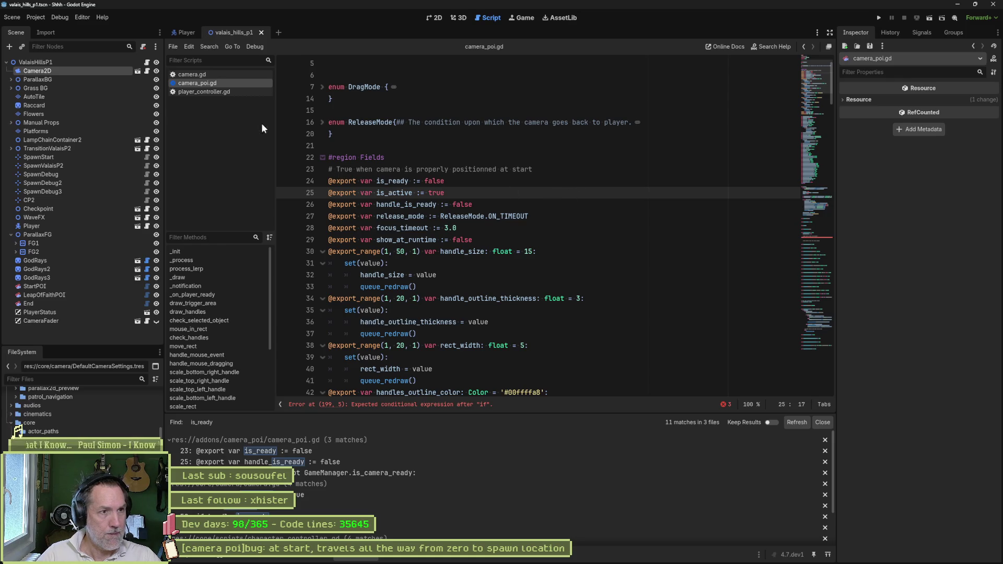
Show StartPOI's CameraPOI properties in the Inspector and add a # before line 23's comment
{"action": "left_click", "coordinate": [45, 71]}
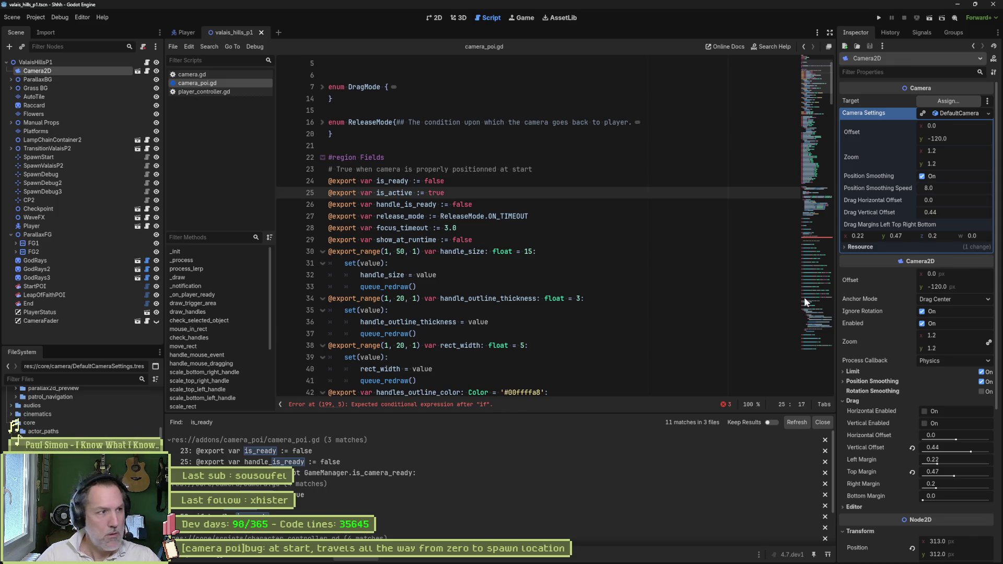
{"action": "left_click", "coordinate": [112, 285]}
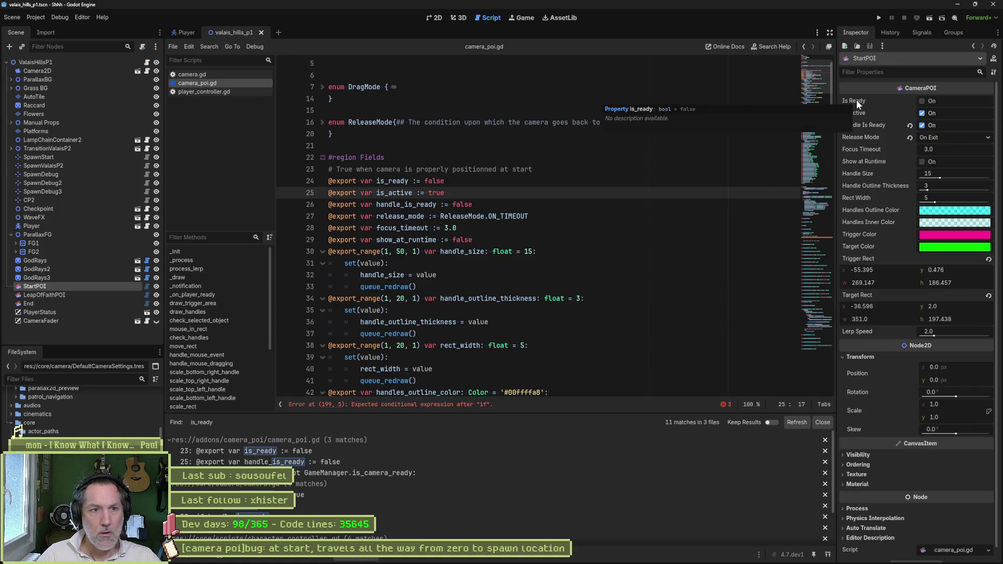
{"action": "left_click", "coordinate": [335, 170]}
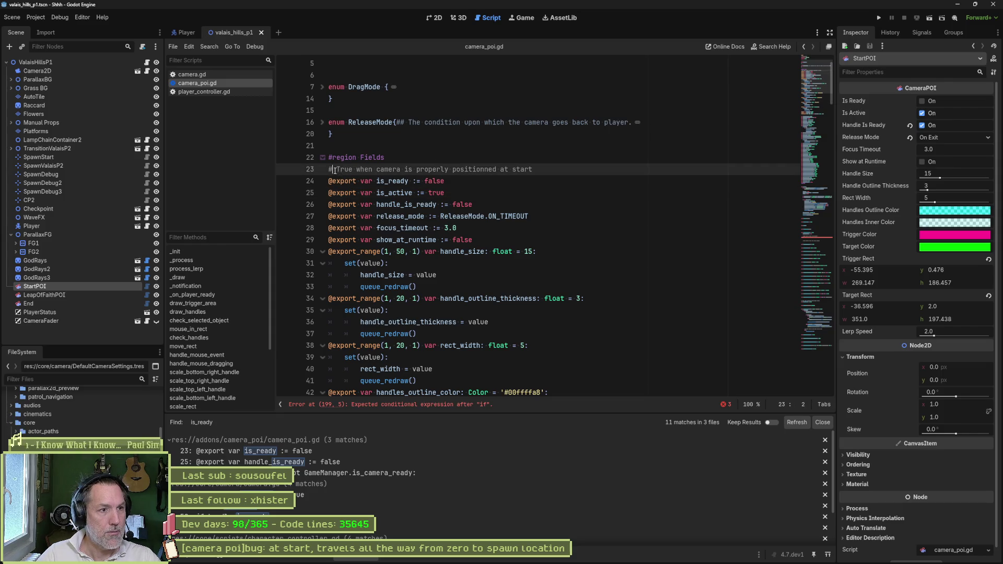
{"action": "type", "text": "#"}
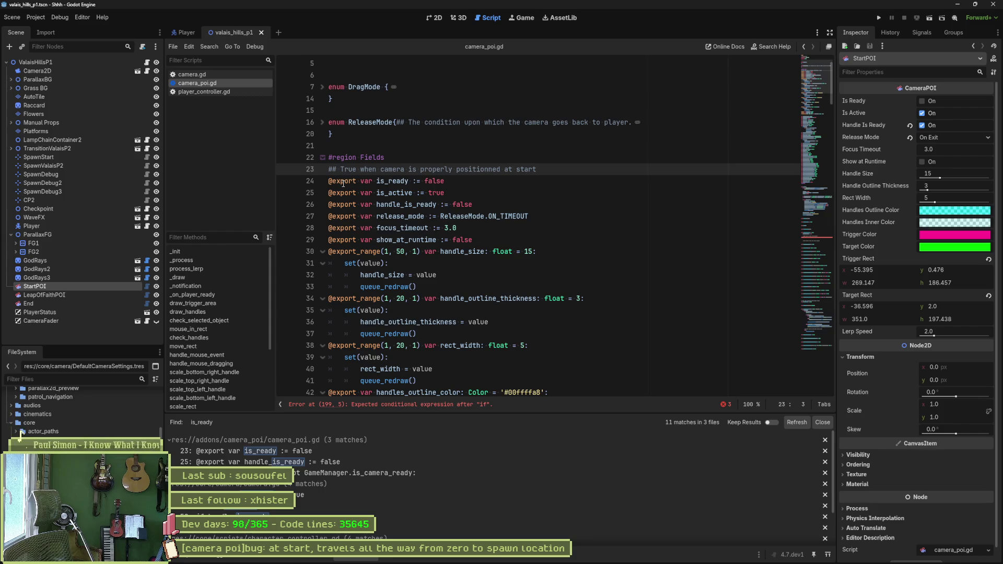
Check that StartPOI's Is Ready is off and Is Active is on, matching camera_poi.gd's defaults
{"action": "mouse_move", "coordinate": [343, 183]}
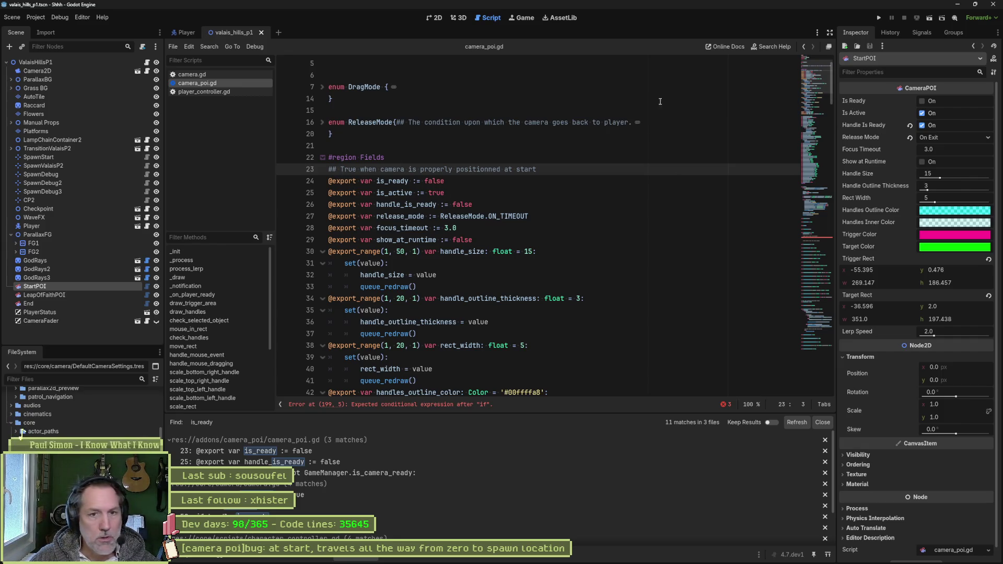
{"action": "left_click", "coordinate": [563, 267]}
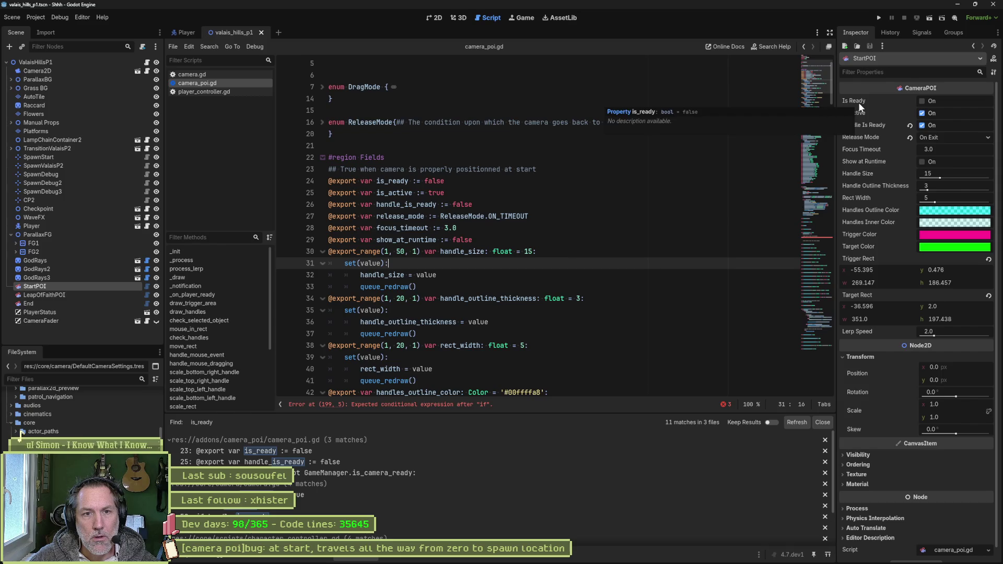
Try the doc comment at the end of the is_ready line, then move it back above
{"action": "left_click_drag", "start_coordinate": [329, 169], "coordinate": [537, 169]}
{"action": "left_click_drag", "start_coordinate": [470, 169], "coordinate": [485, 178]}
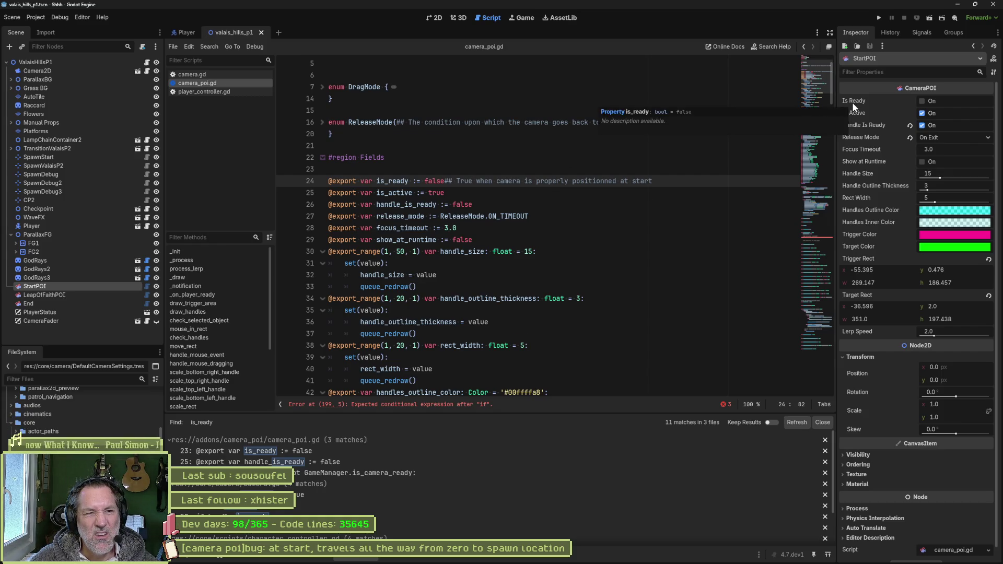
{"action": "left_click", "coordinate": [444, 180]}
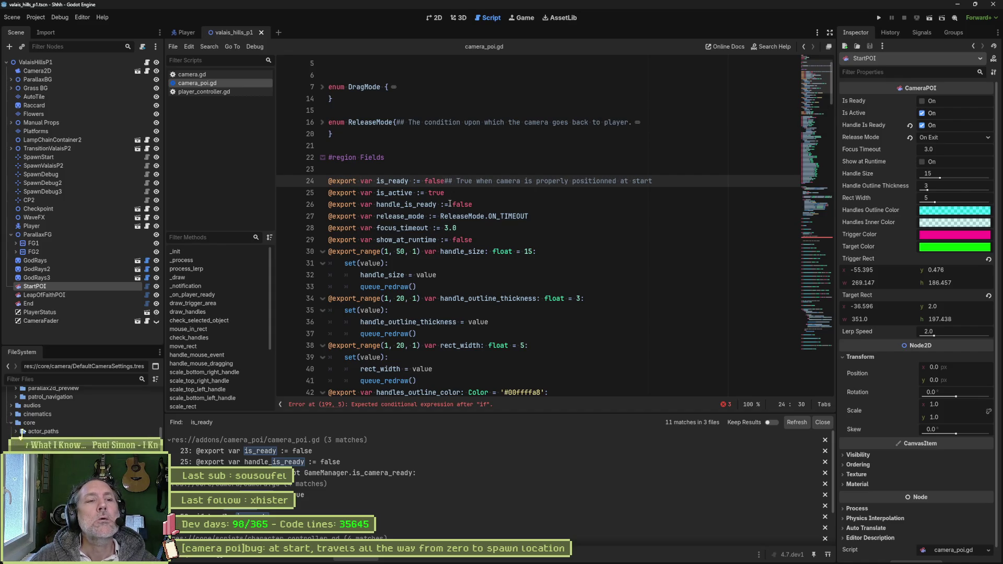
{"action": "key", "text": "shift+End"}
{"action": "key", "text": "ctrl+x"}
{"action": "key", "text": "Up"}
{"action": "key", "text": "ctrl+v"}
{"action": "key", "text": "Home"}
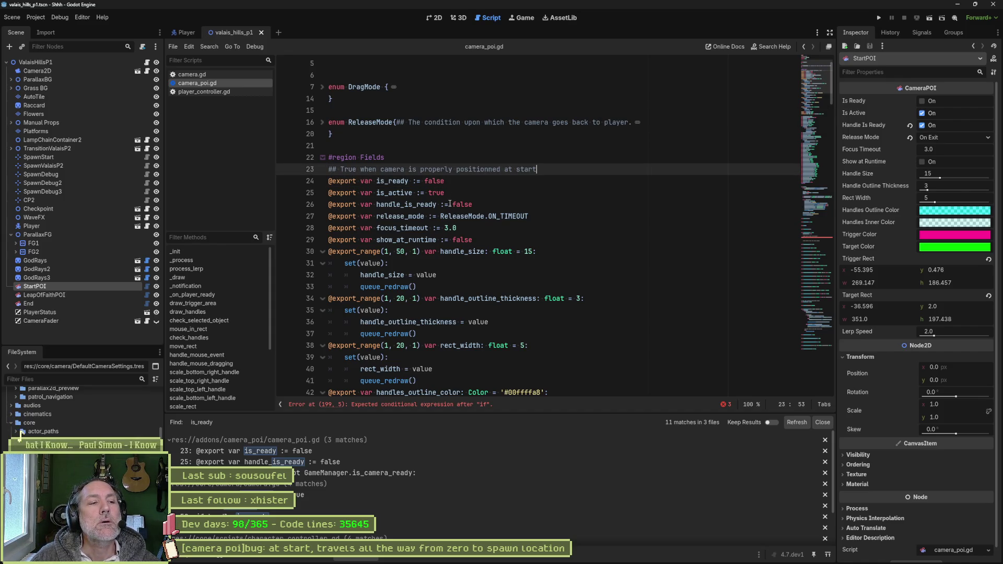
Restore the ## doc comment above is_ready, save camera_poi.gd, and fold the handle_size setter
{"action": "key", "text": "Right"}
{"action": "key", "text": "Delete"}
{"action": "key", "text": "ctrl+s"}
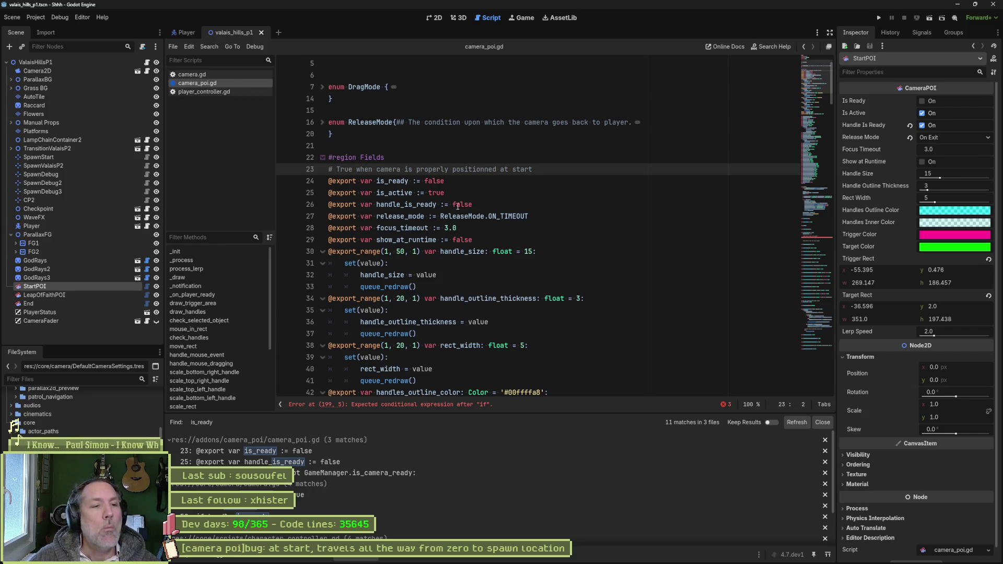
{"action": "type", "text": "#"}
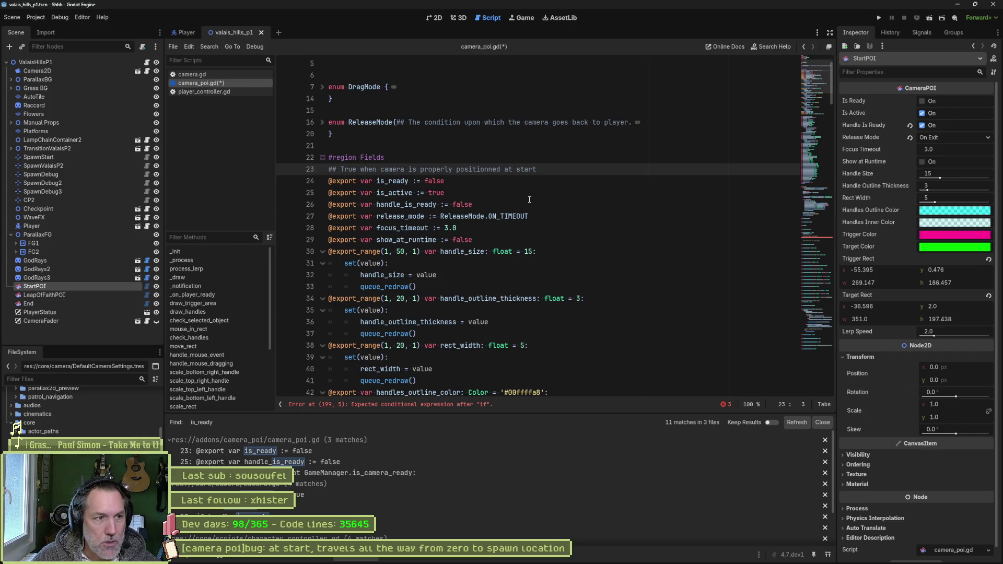
{"action": "key", "text": "ctrl+s"}
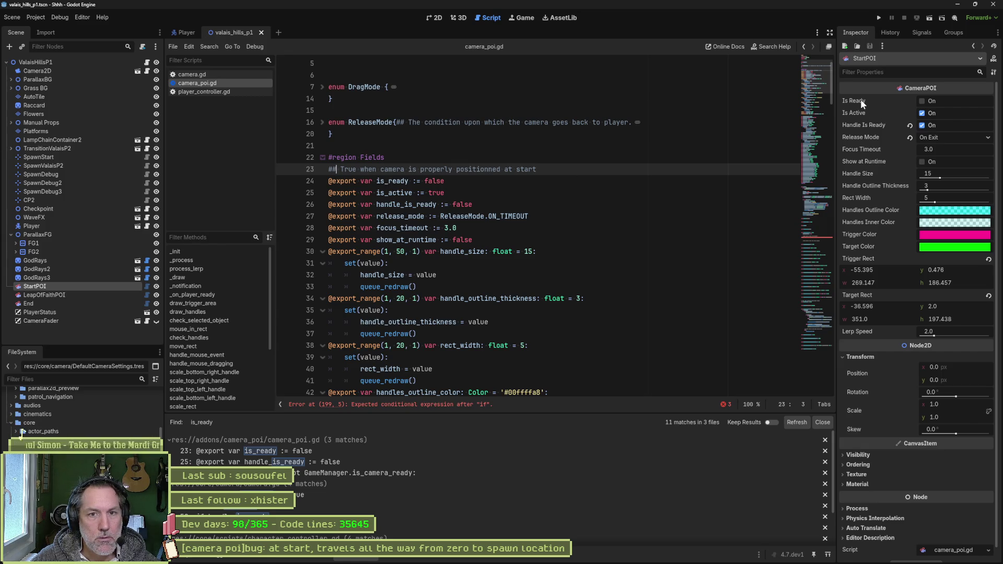
{"action": "mouse_move", "coordinate": [860, 99]}
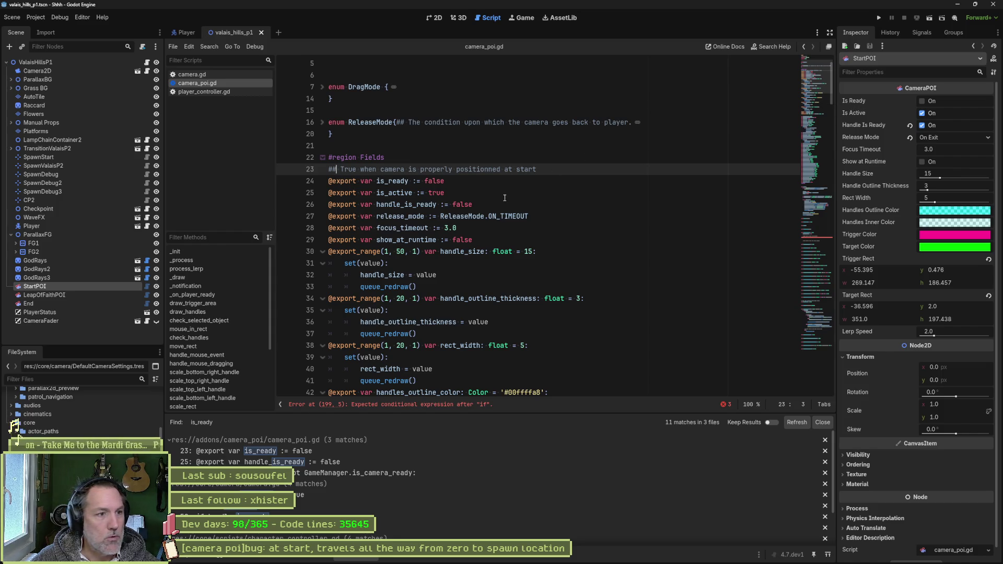
{"action": "left_click", "coordinate": [322, 252]}
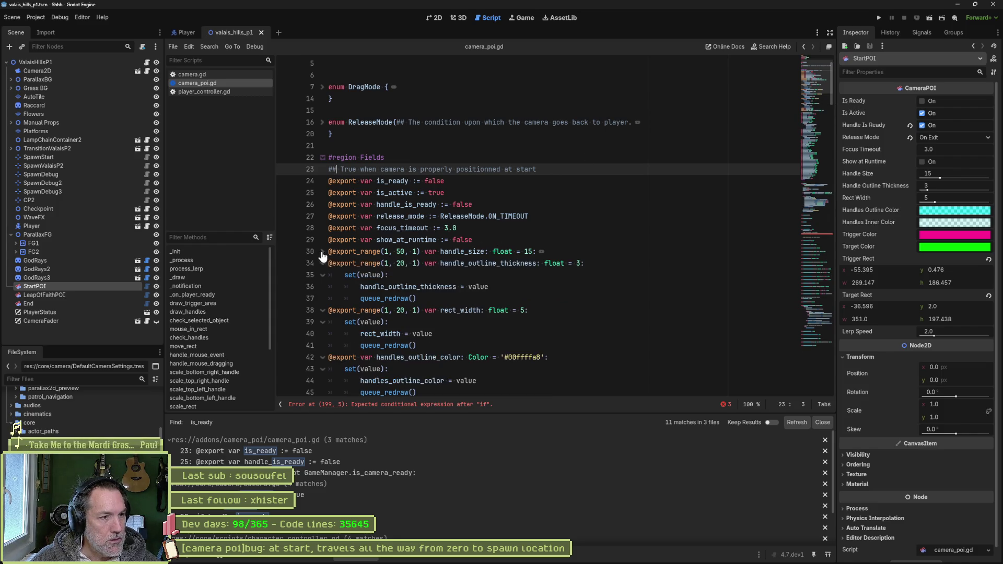
Fold the remaining exported property setters and the whole #region Fields block
{"action": "left_click", "coordinate": [322, 264]}
{"action": "left_click", "coordinate": [322, 275]}
{"action": "left_click", "coordinate": [322, 286]}
{"action": "left_click", "coordinate": [322, 298]}
{"action": "left_click", "coordinate": [322, 310]}
{"action": "left_click", "coordinate": [322, 322]}
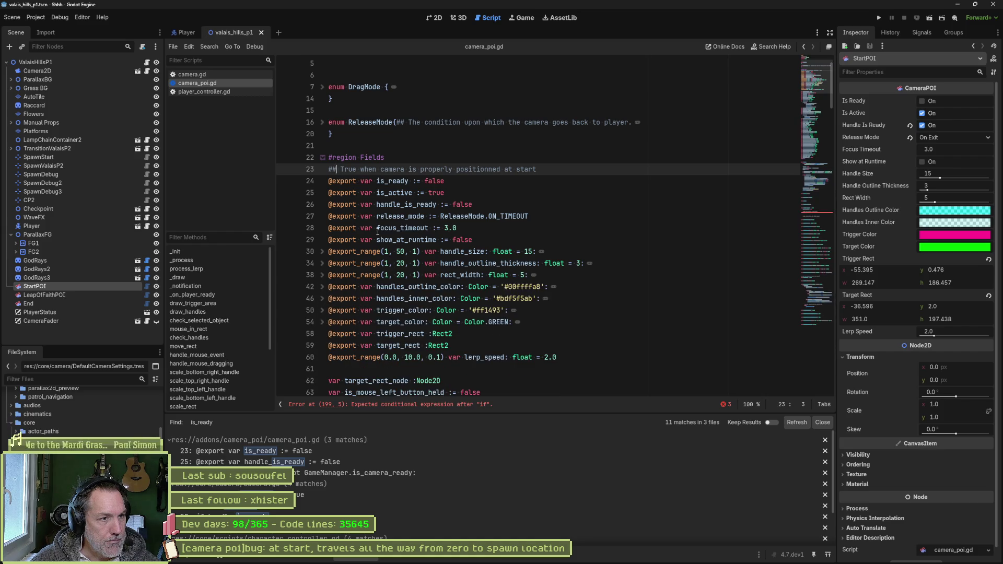
{"action": "left_click", "coordinate": [322, 157]}
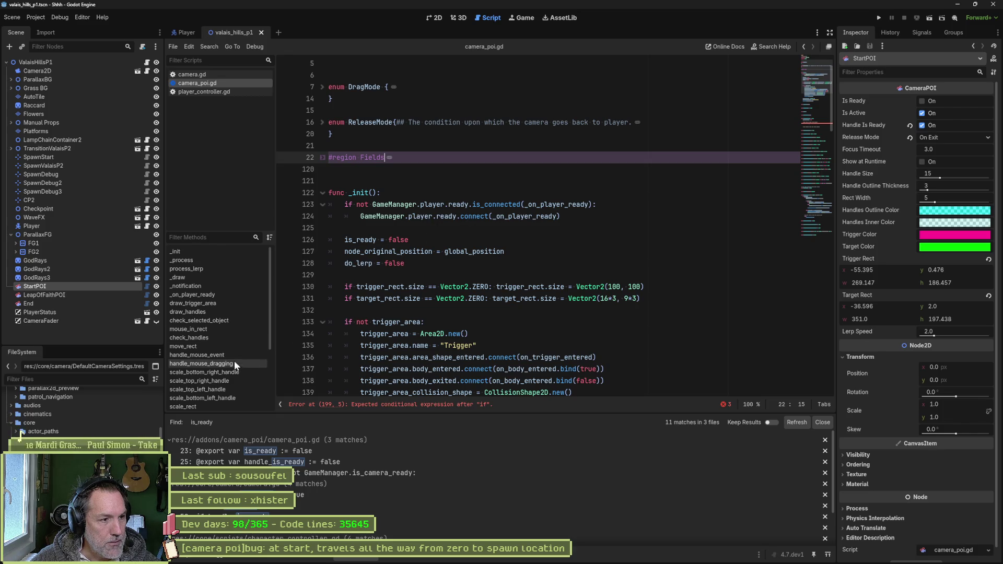
Jump to _on_player_ready, select _is_player_ready, and place the caret after the unfinished if
{"action": "left_click", "coordinate": [503, 220], "text": "ctrl"}
{"action": "double_click", "coordinate": [387, 240]}
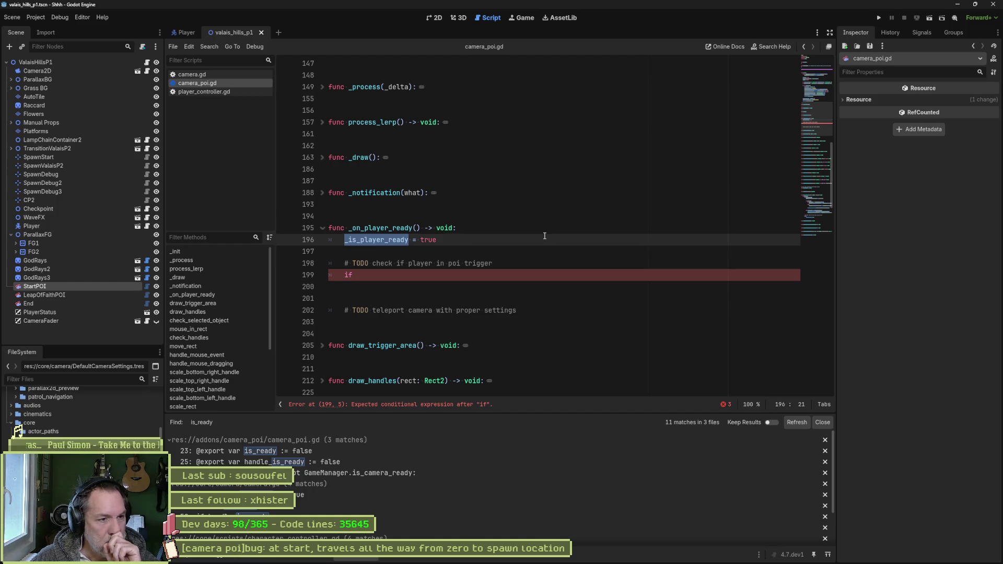
{"action": "left_click", "coordinate": [406, 273]}
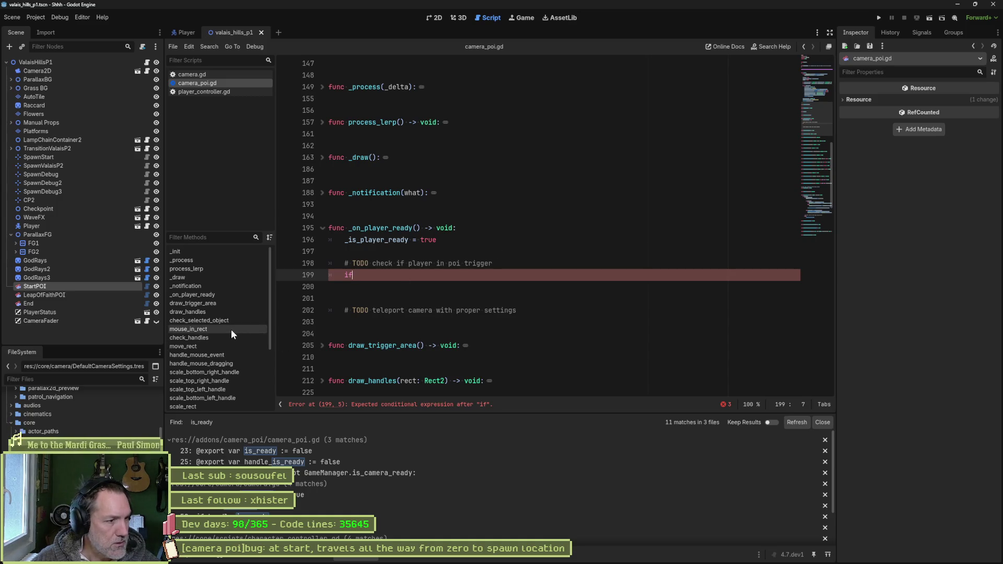
Jump to on_body_entered from the Methods list and select its _is_inside parameter
{"action": "scroll", "coordinate": [231, 329], "scroll_direction": "down", "scroll_amount": 3}
{"action": "left_click", "coordinate": [208, 361]}
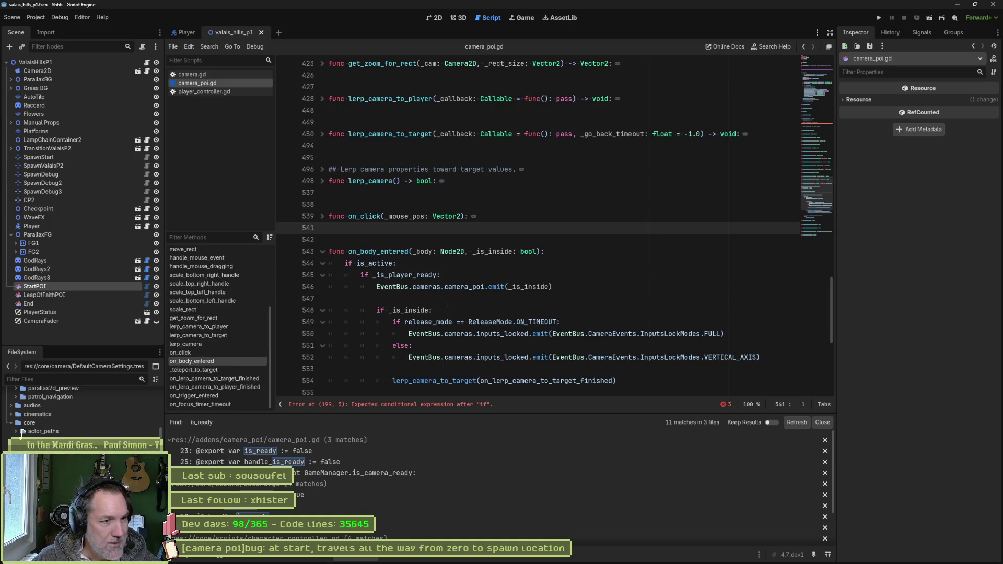
{"action": "scroll", "coordinate": [476, 287], "scroll_direction": "down", "scroll_amount": 2}
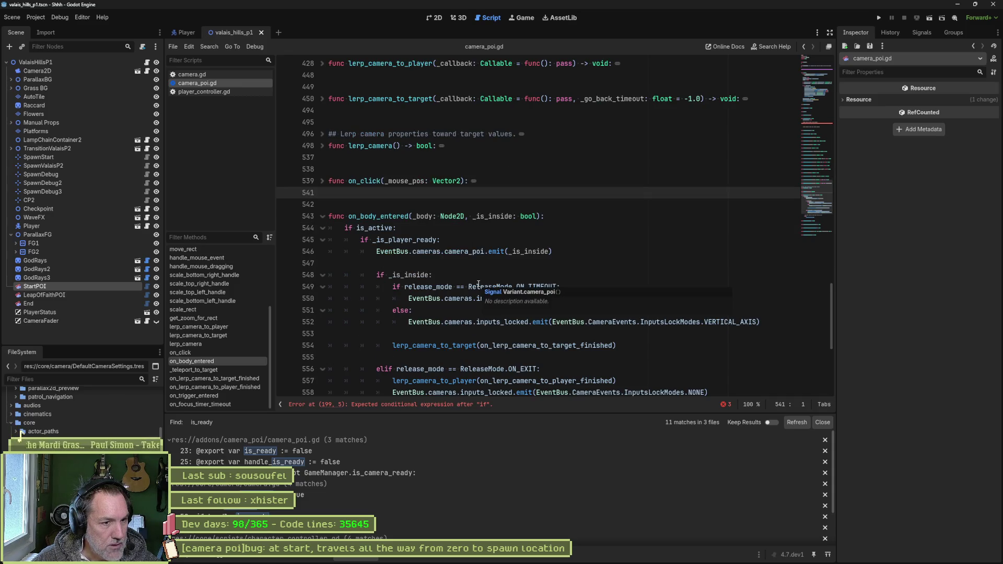
{"action": "scroll", "coordinate": [478, 284], "scroll_direction": "down", "scroll_amount": 1}
{"action": "scroll", "coordinate": [478, 284], "scroll_direction": "up", "scroll_amount": 2}
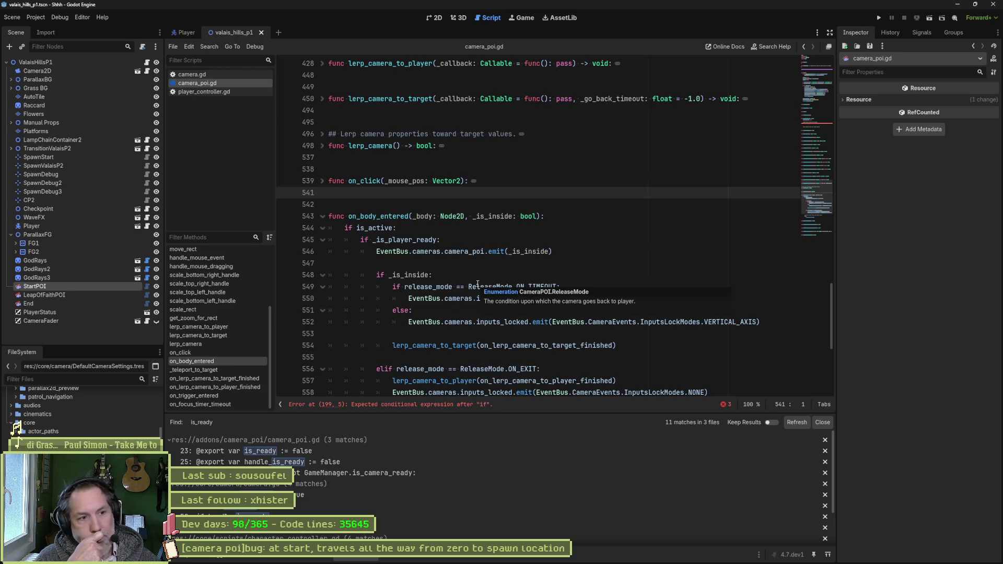
{"action": "mouse_move", "coordinate": [478, 285]}
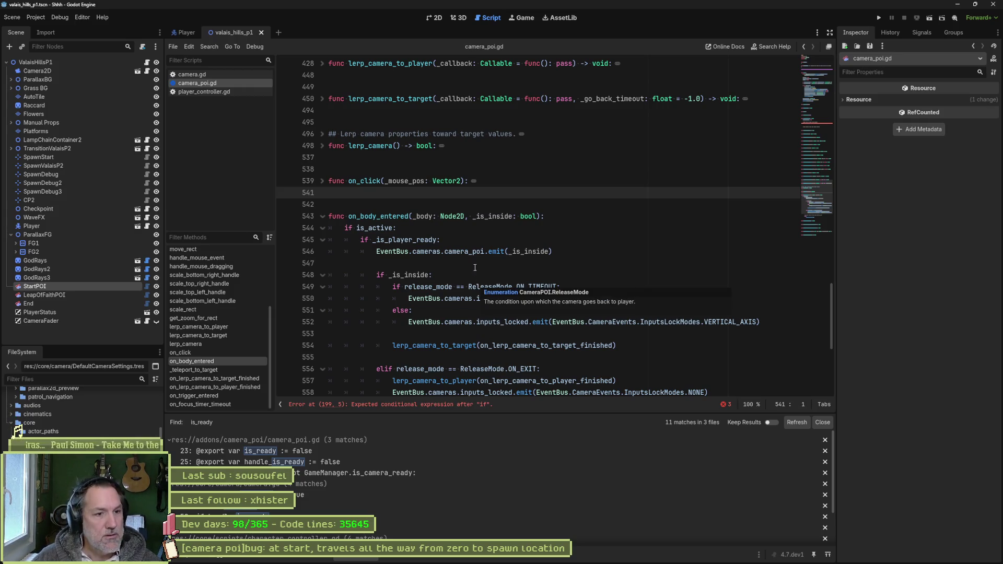
{"action": "double_click", "coordinate": [496, 216]}
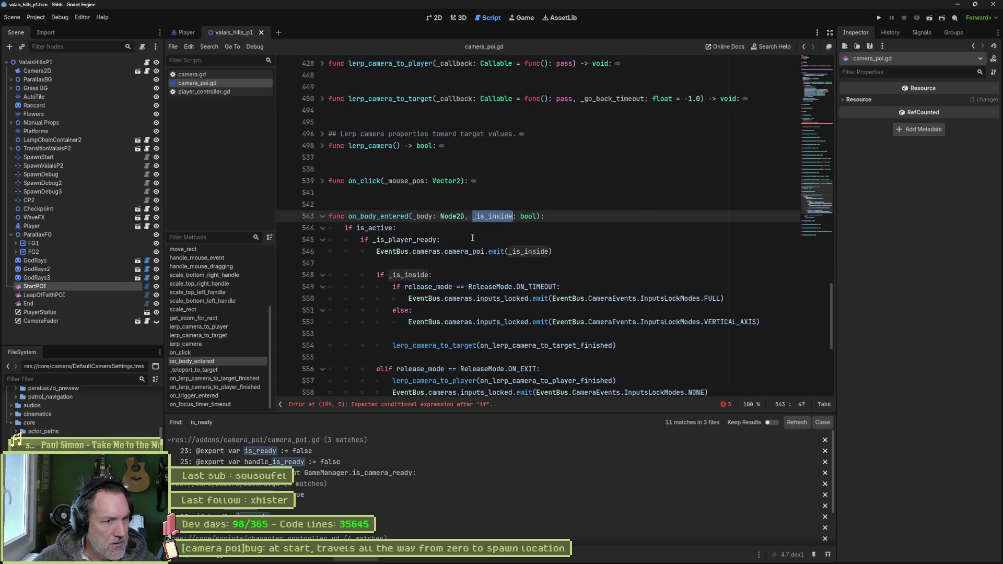
Search the project for EventBus.cameras.camera_poi and follow it to camera.gd's _on_camera_poi handler
{"action": "mouse_move", "coordinate": [376, 251]}
{"action": "left_mouse_down"}
{"action": "mouse_move", "coordinate": [502, 252]}
{"action": "mouse_move", "coordinate": [485, 253]}
{"action": "left_mouse_up"}
{"action": "key", "text": "ctrl+shift+f"}
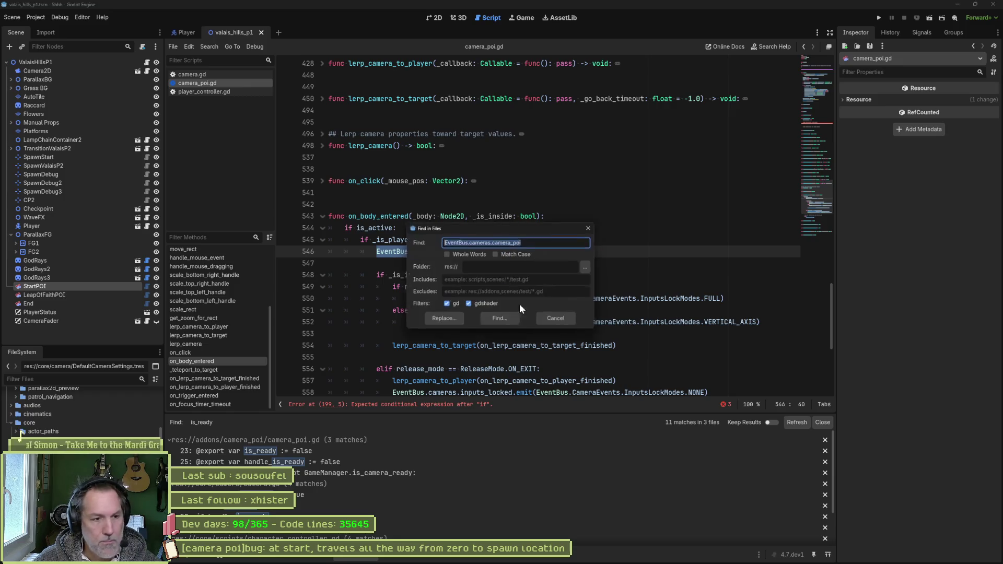
{"action": "key", "text": "Return"}
{"action": "left_click", "coordinate": [319, 472]}
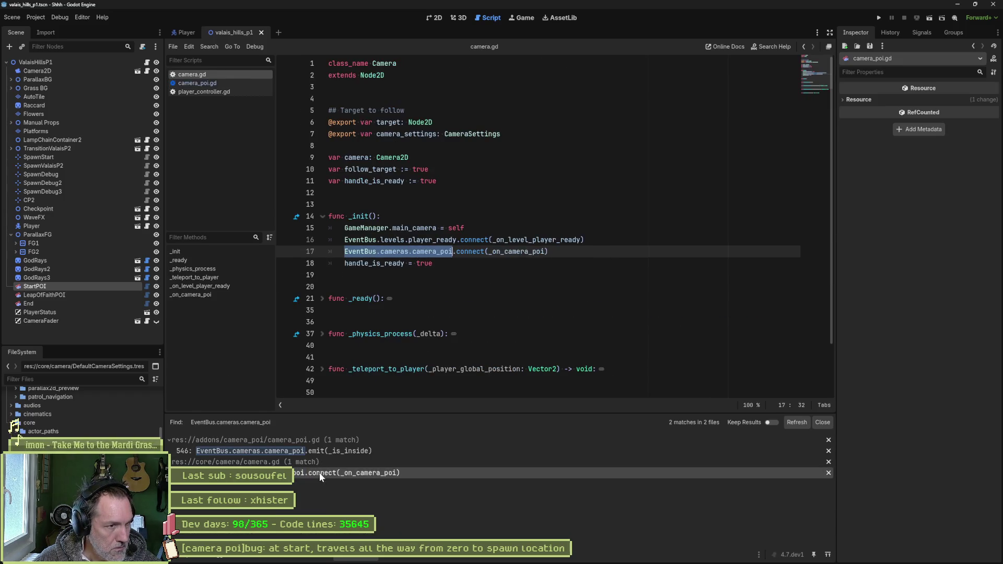
{"action": "left_click", "coordinate": [512, 255], "text": "ctrl"}
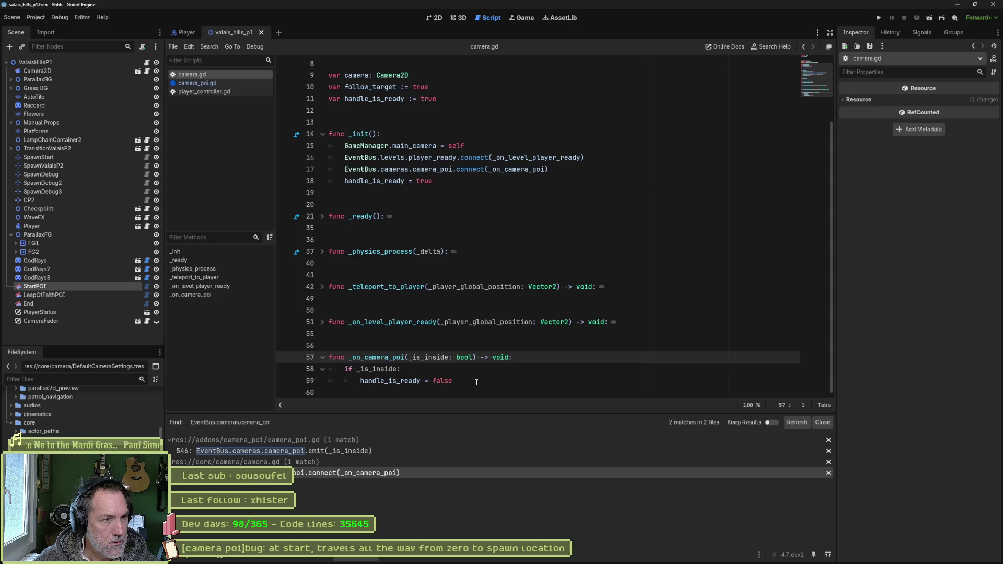
Find handle_is_ready in all files and inspect its check on line 52 beside _teleport_to_player
{"action": "double_click", "coordinate": [392, 379]}
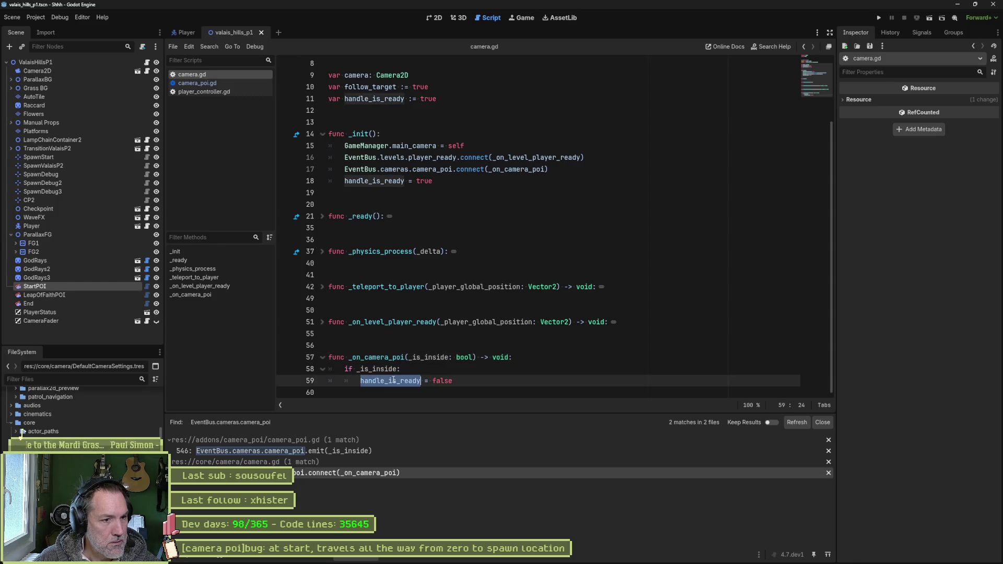
{"action": "key", "text": "ctrl+shift+f"}
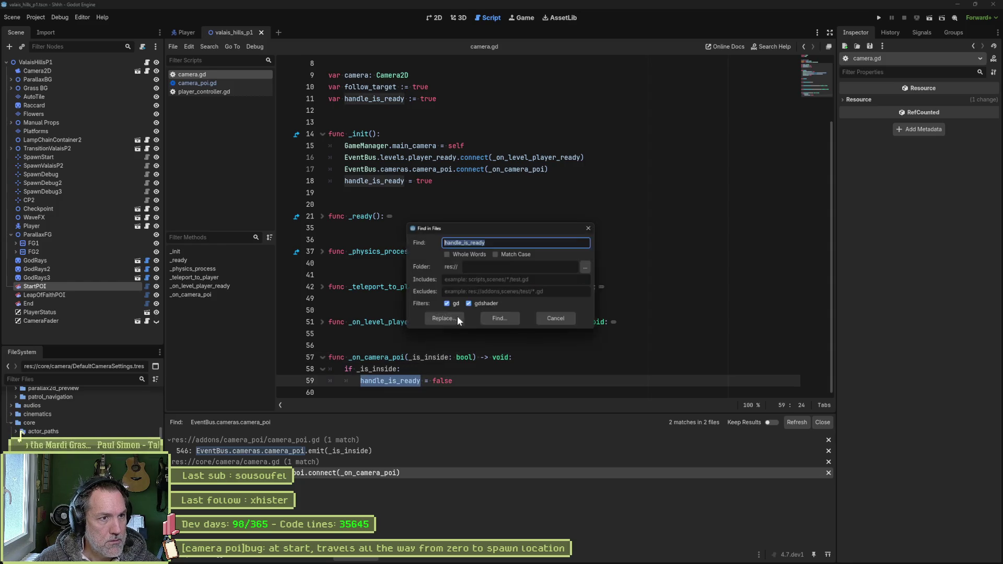
{"action": "left_click", "coordinate": [516, 318]}
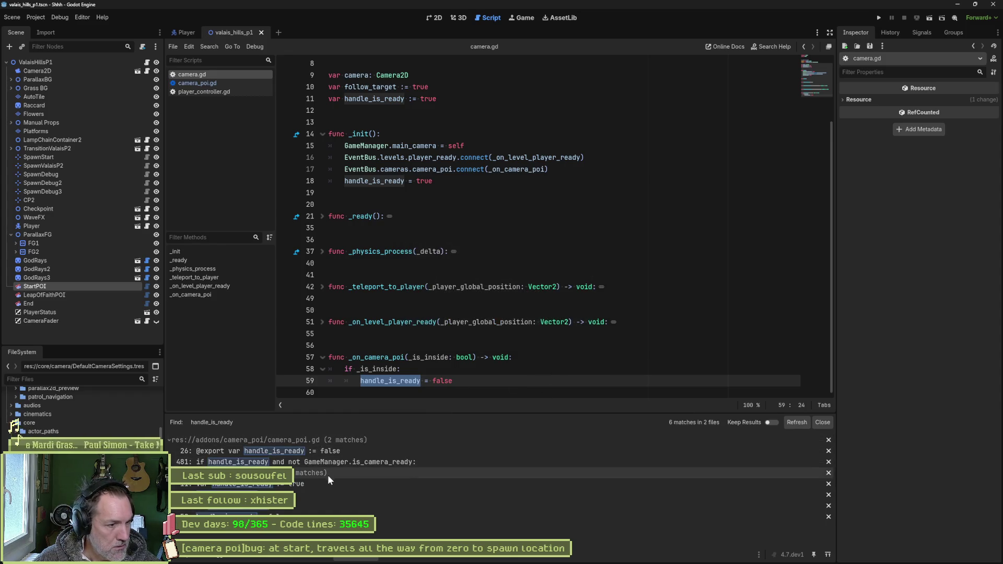
{"action": "left_click", "coordinate": [308, 505]}
{"action": "mouse_move", "coordinate": [392, 357]}
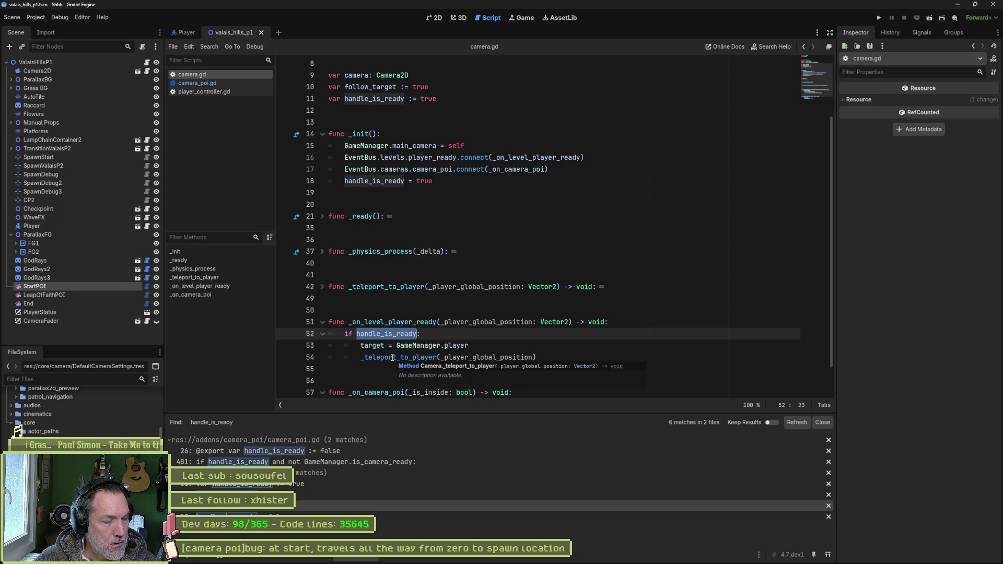
{"action": "double_click", "coordinate": [393, 357]}
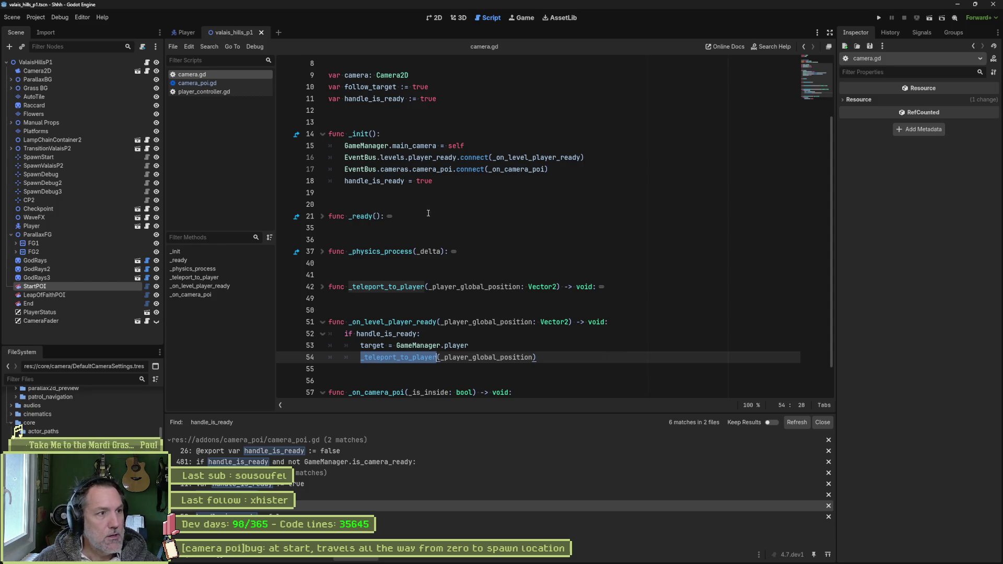
{"action": "left_click", "coordinate": [212, 86]}
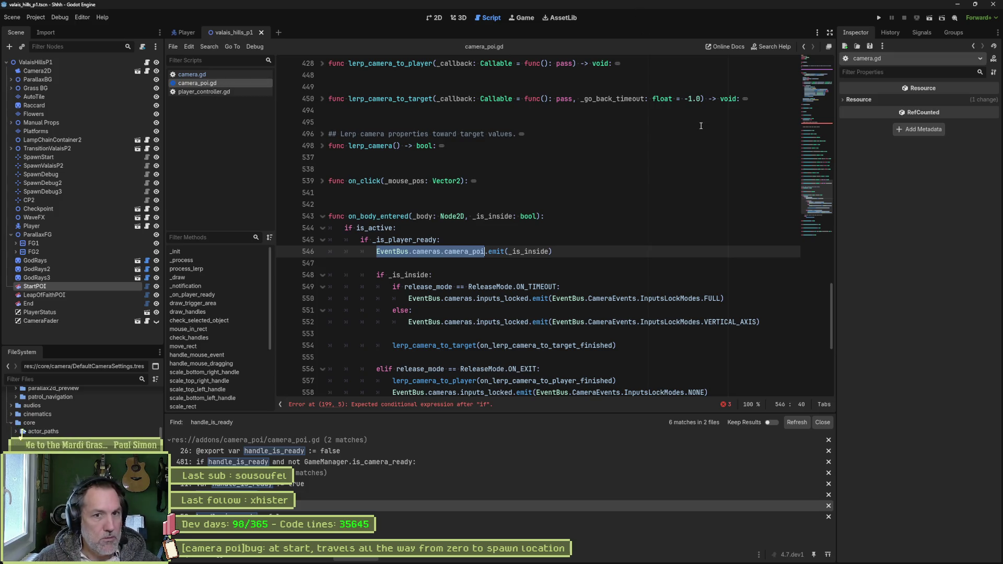
Unfold the Fields region, select the camera variable on line 89, and search all files for camera
{"action": "left_click_drag", "start_coordinate": [813, 199], "coordinate": [826, 76]}
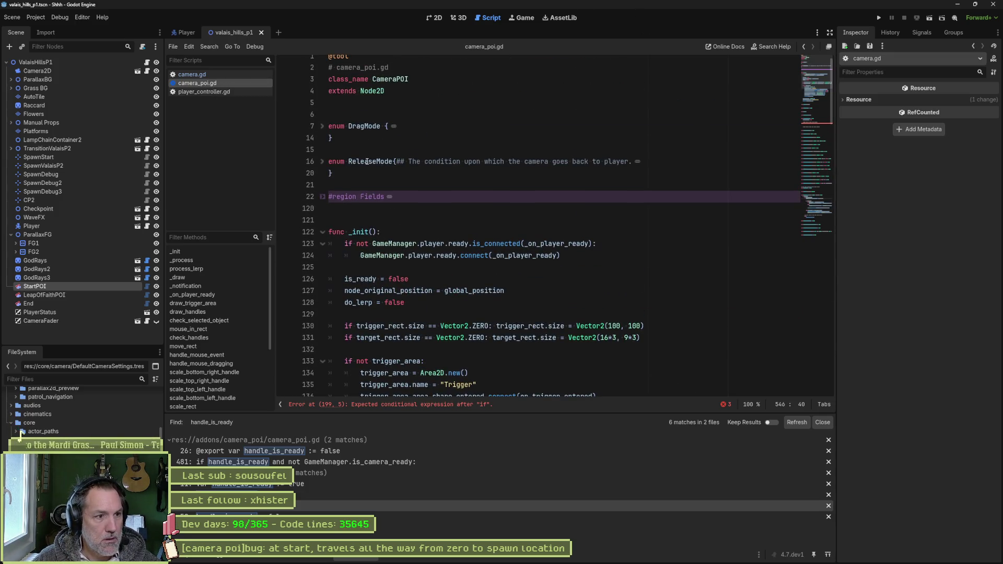
{"action": "left_click", "coordinate": [322, 196]}
{"action": "scroll", "coordinate": [413, 234], "scroll_direction": "down", "scroll_amount": 2}
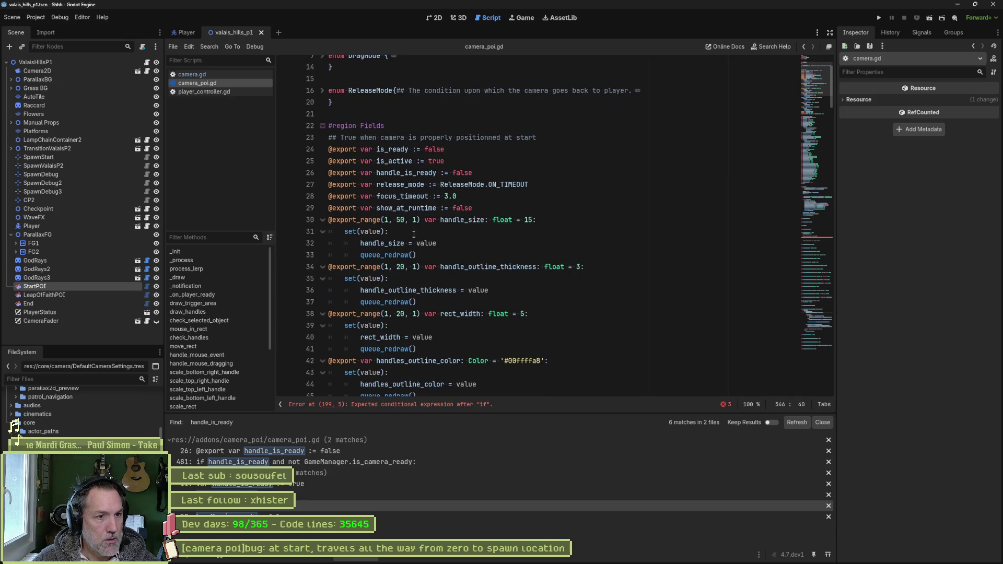
{"action": "scroll", "coordinate": [653, 257], "scroll_direction": "down", "scroll_amount": 8}
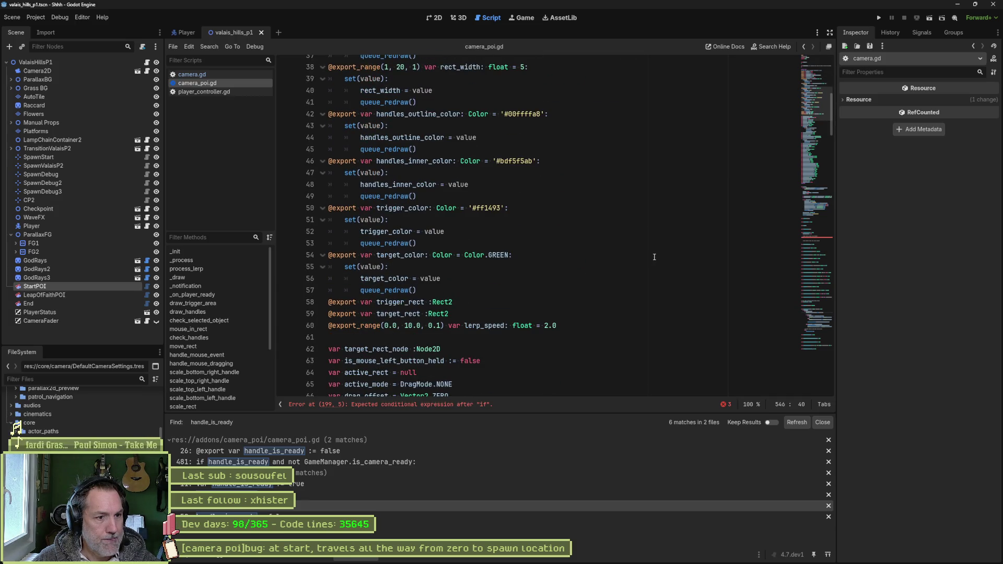
{"action": "scroll", "coordinate": [654, 257], "scroll_direction": "down", "scroll_amount": 5}
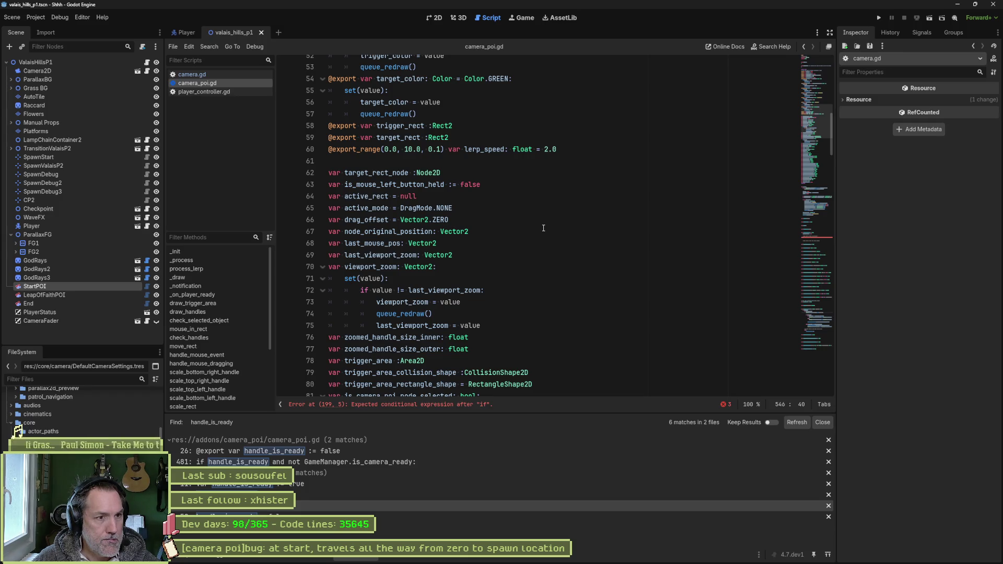
{"action": "scroll", "coordinate": [544, 227], "scroll_direction": "down", "scroll_amount": 4}
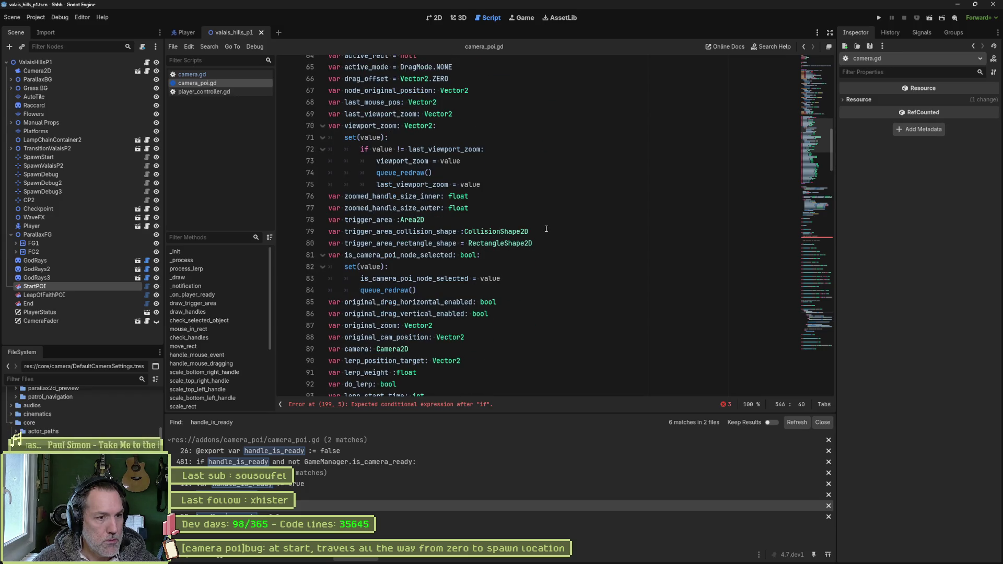
{"action": "double_click", "coordinate": [368, 349]}
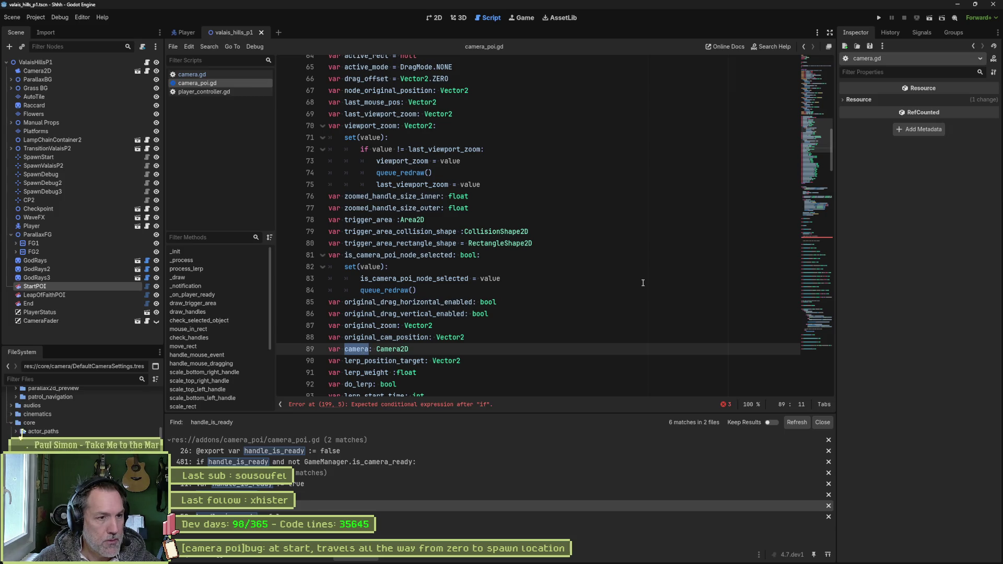
{"action": "key", "text": "ctrl+shift+f"}
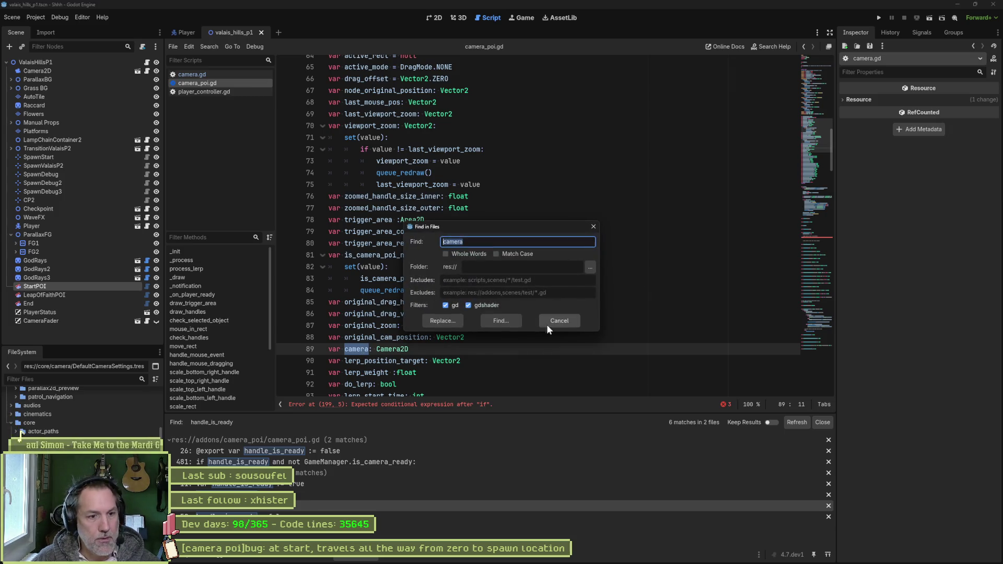
{"action": "left_click", "coordinate": [546, 324]}
{"action": "scroll", "coordinate": [493, 471], "scroll_direction": "down", "scroll_amount": 3}
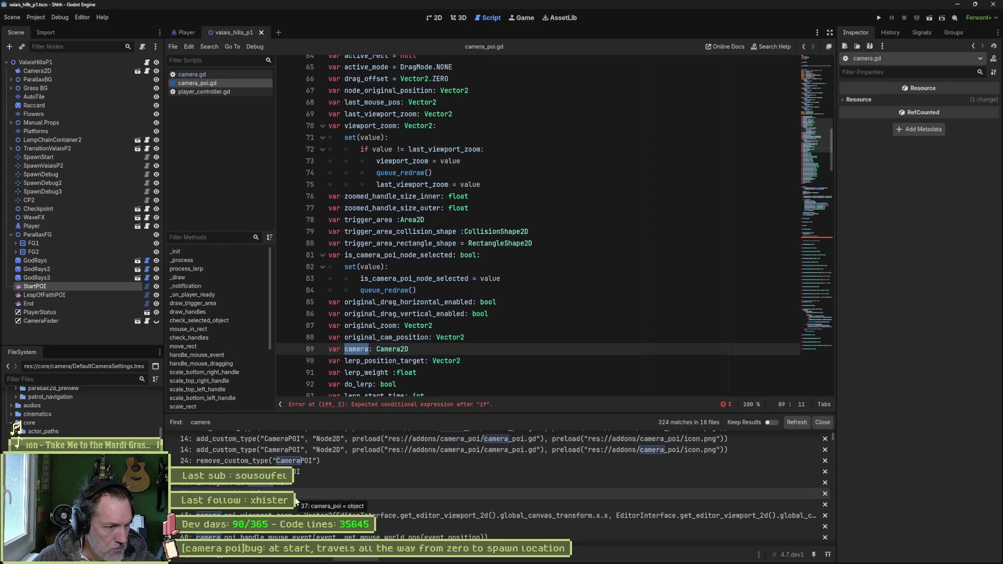
{"action": "scroll", "coordinate": [315, 497], "scroll_direction": "down", "scroll_amount": 2}
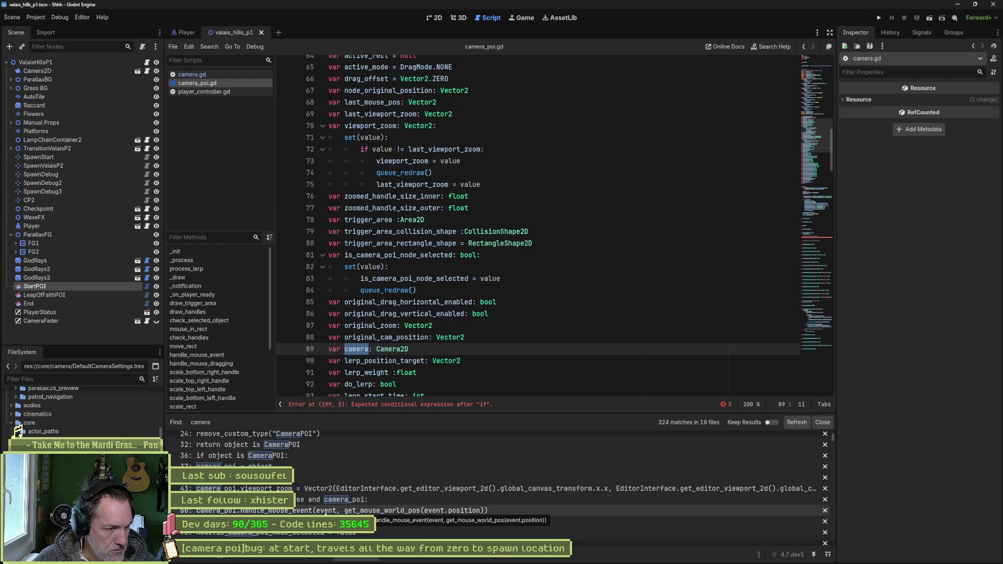
{"action": "scroll", "coordinate": [521, 509], "scroll_direction": "down", "scroll_amount": 5}
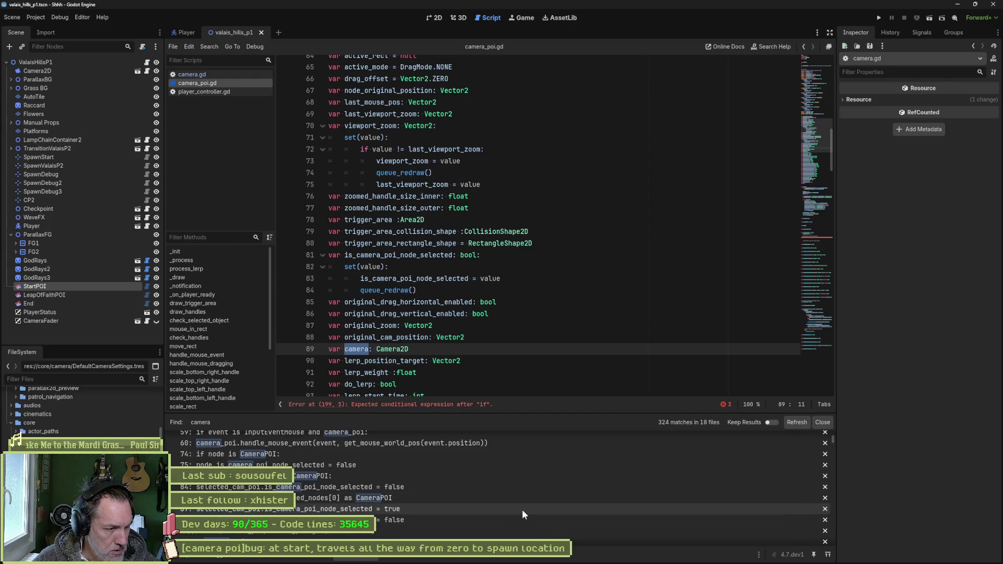
{"action": "scroll", "coordinate": [522, 509], "scroll_direction": "down", "scroll_amount": 5}
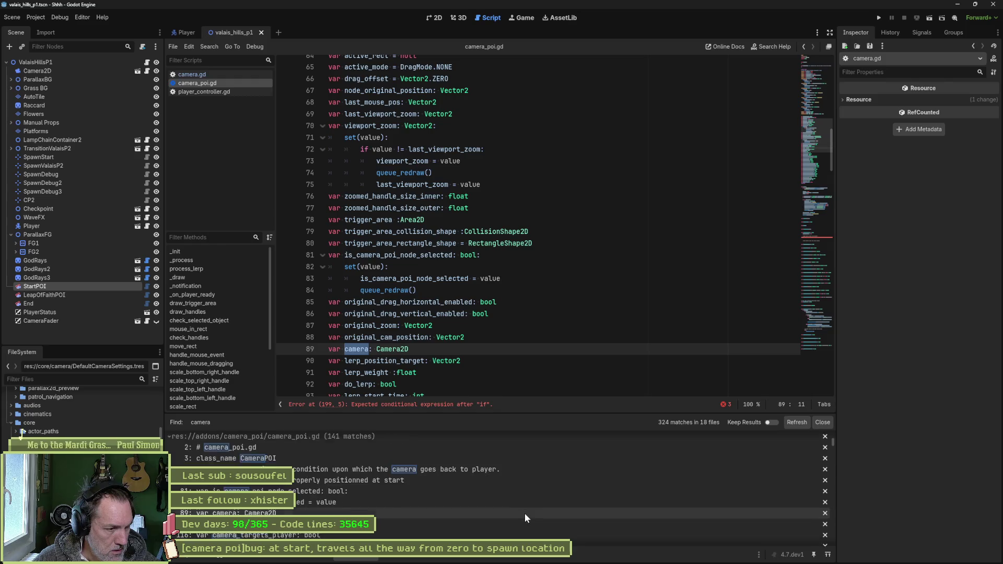
{"action": "scroll", "coordinate": [525, 513], "scroll_direction": "down", "scroll_amount": 3}
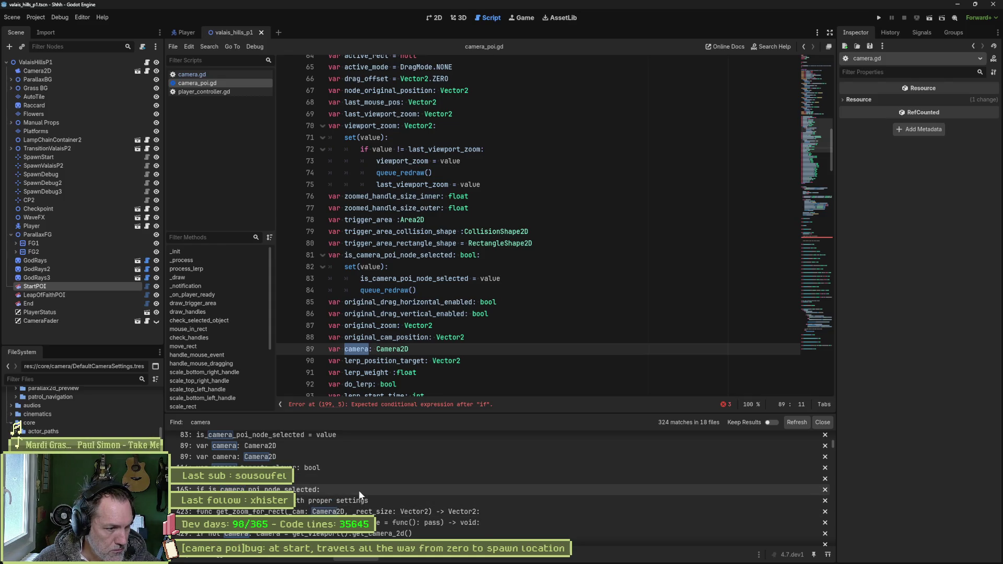
{"action": "scroll", "coordinate": [482, 522], "scroll_direction": "down", "scroll_amount": 3}
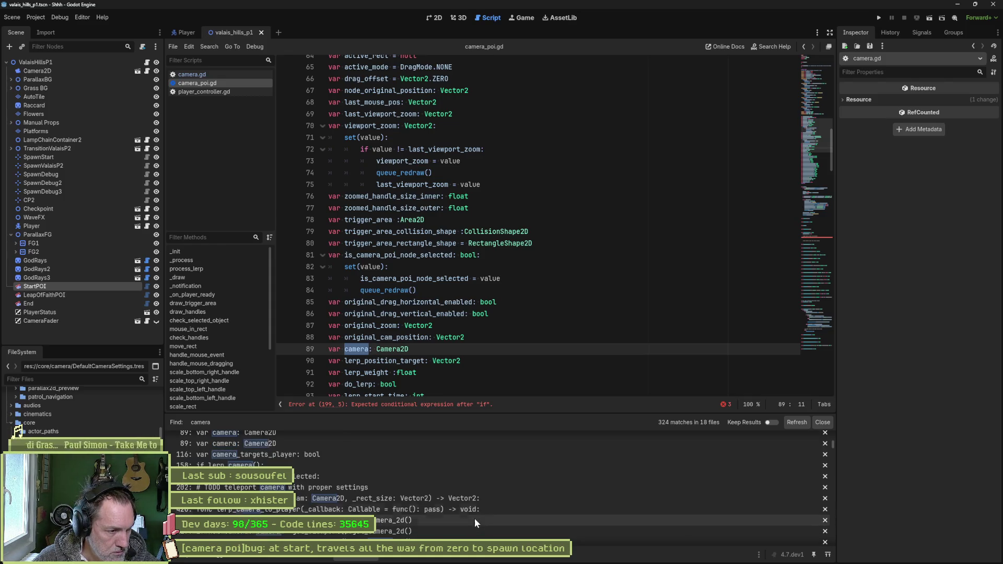
{"action": "scroll", "coordinate": [419, 514], "scroll_direction": "down", "scroll_amount": 2}
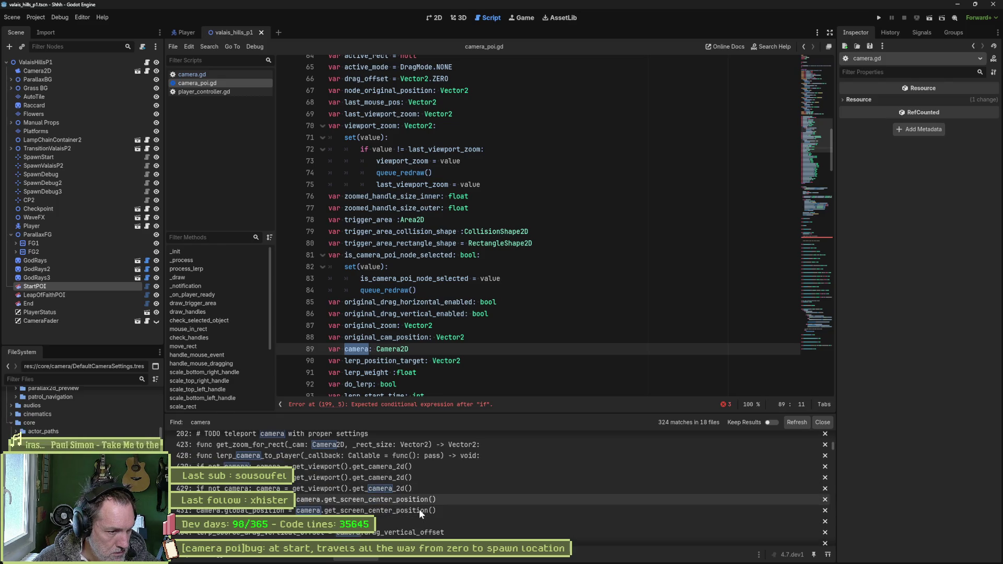
{"action": "left_click", "coordinate": [265, 487]}
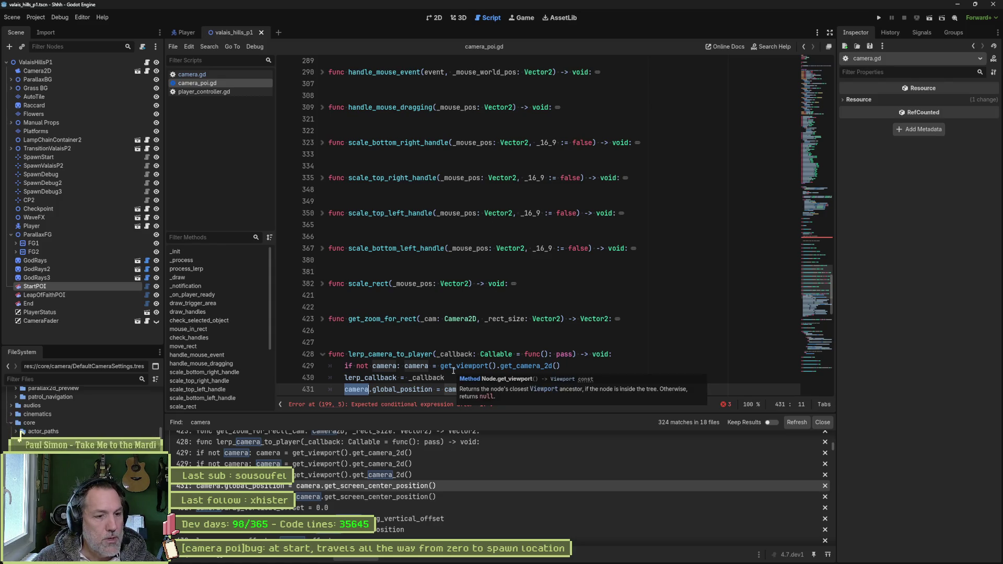
Switch to camera.gd from the script list and scroll down through it
{"action": "left_click", "coordinate": [210, 77]}
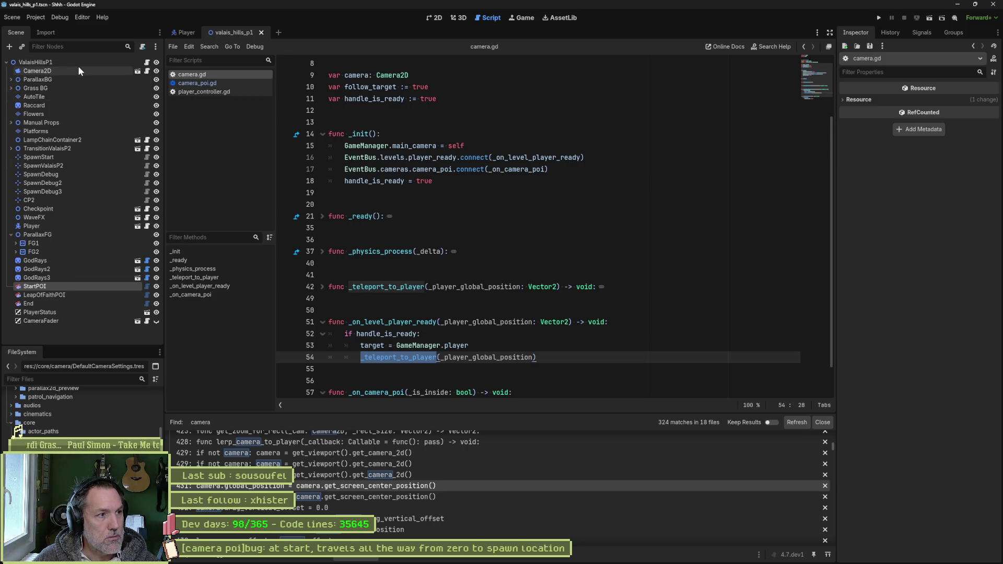
{"action": "scroll", "coordinate": [426, 342], "scroll_direction": "down", "scroll_amount": 1}
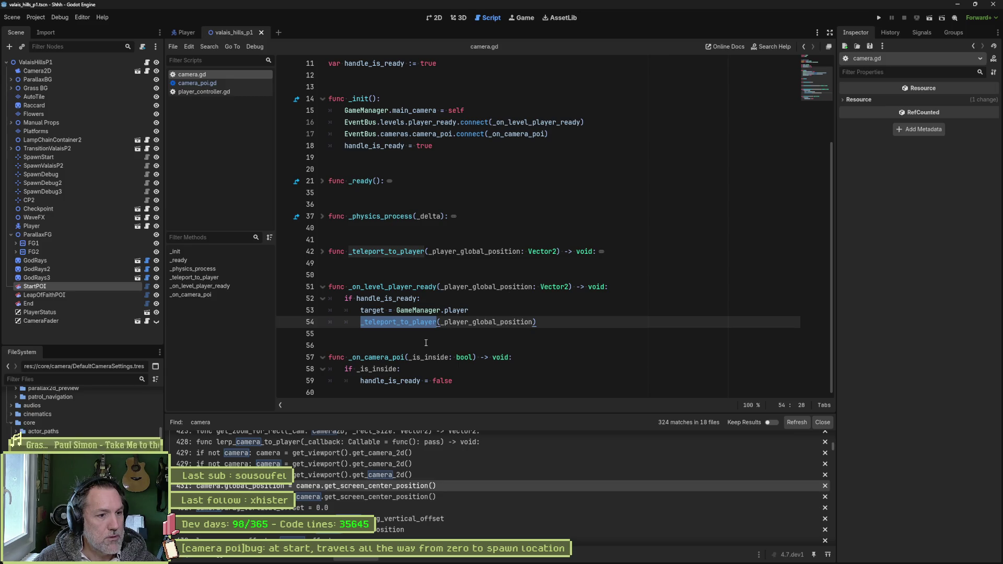
Unfold _physics_process and _ready in camera.gd, then go back to camera_poi.gd at line 431
{"action": "mouse_move", "coordinate": [460, 381]}
{"action": "left_mouse_down"}
{"action": "mouse_move", "coordinate": [483, 322]}
{"action": "mouse_move", "coordinate": [518, 305]}
{"action": "mouse_move", "coordinate": [521, 287]}
{"action": "mouse_move", "coordinate": [354, 254]}
{"action": "left_mouse_up"}
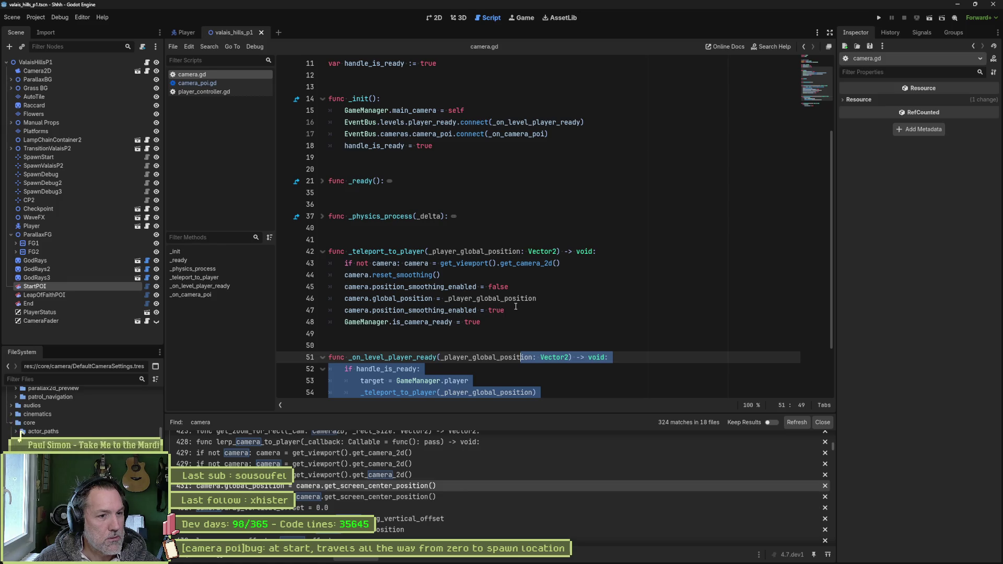
{"action": "left_click", "coordinate": [322, 216]}
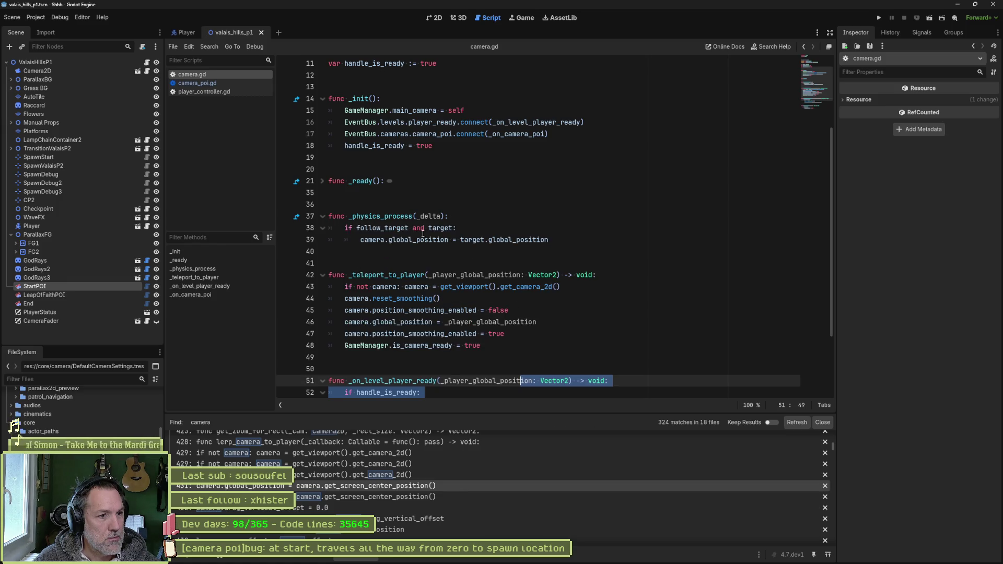
{"action": "left_click", "coordinate": [322, 181]}
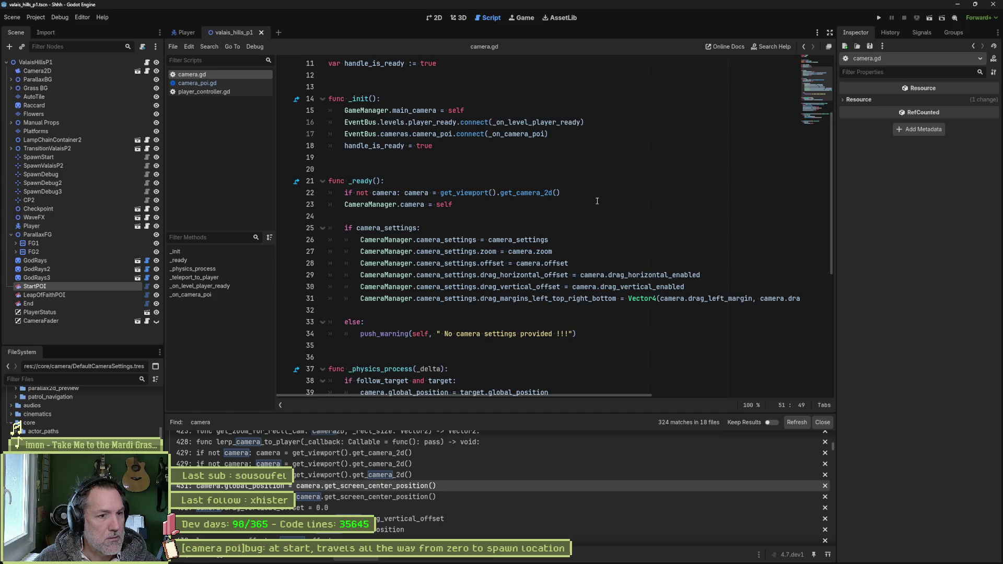
{"action": "scroll", "coordinate": [591, 203], "scroll_direction": "up", "scroll_amount": 4}
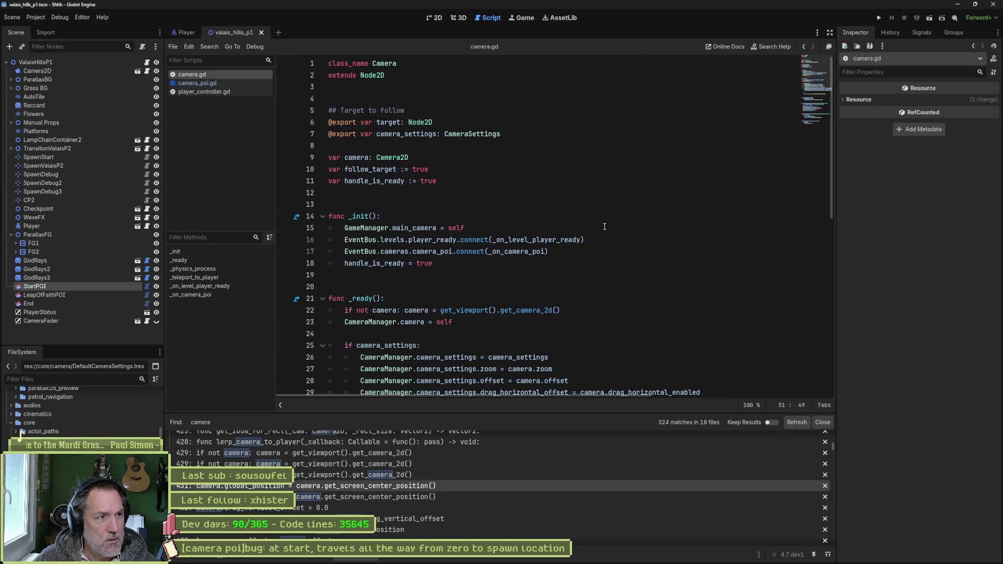
{"action": "left_click", "coordinate": [198, 83]}
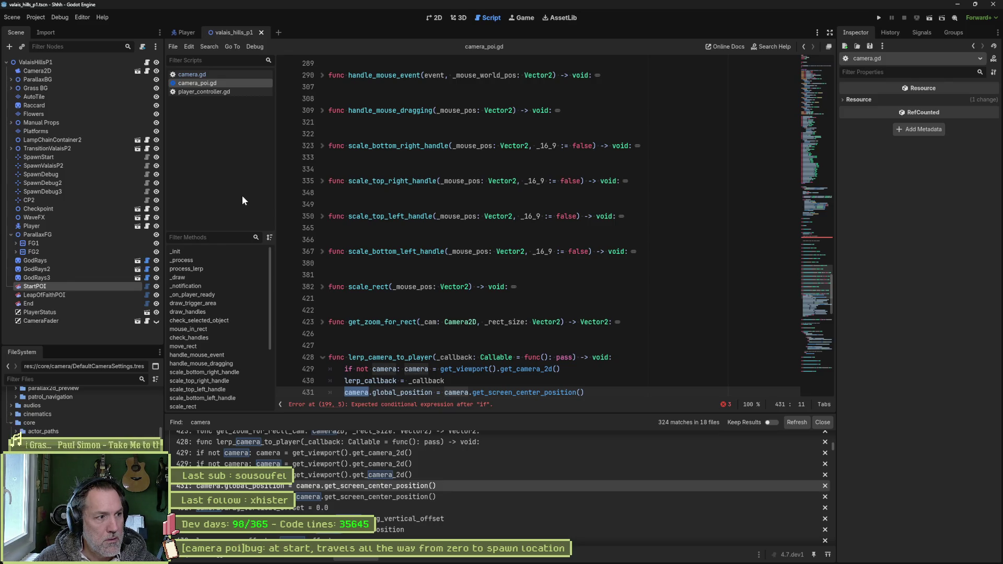
Open camera.gd via Camera2D's script icon and select the follow_target variable on line 10
{"action": "left_click", "coordinate": [148, 72]}
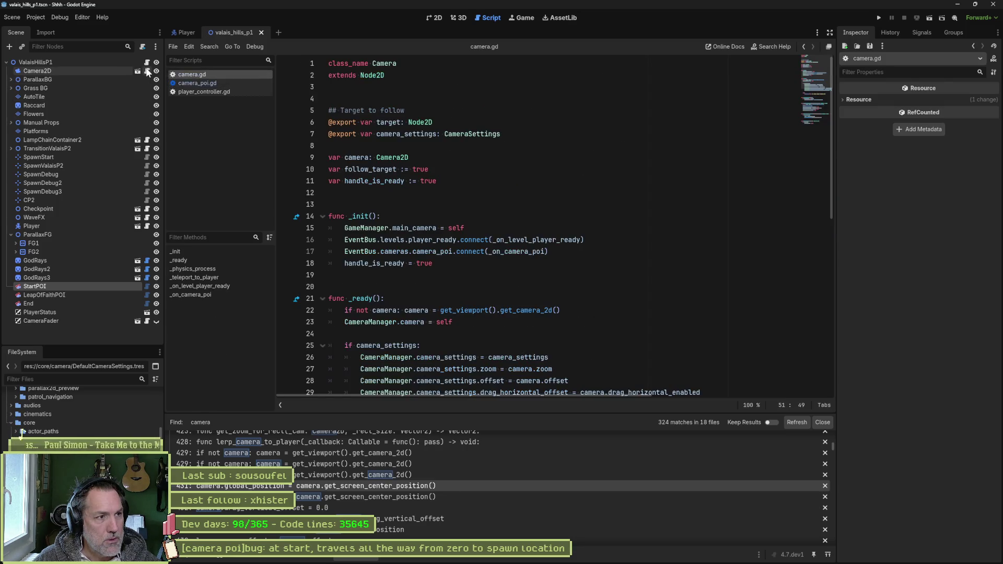
{"action": "double_click", "coordinate": [396, 169]}
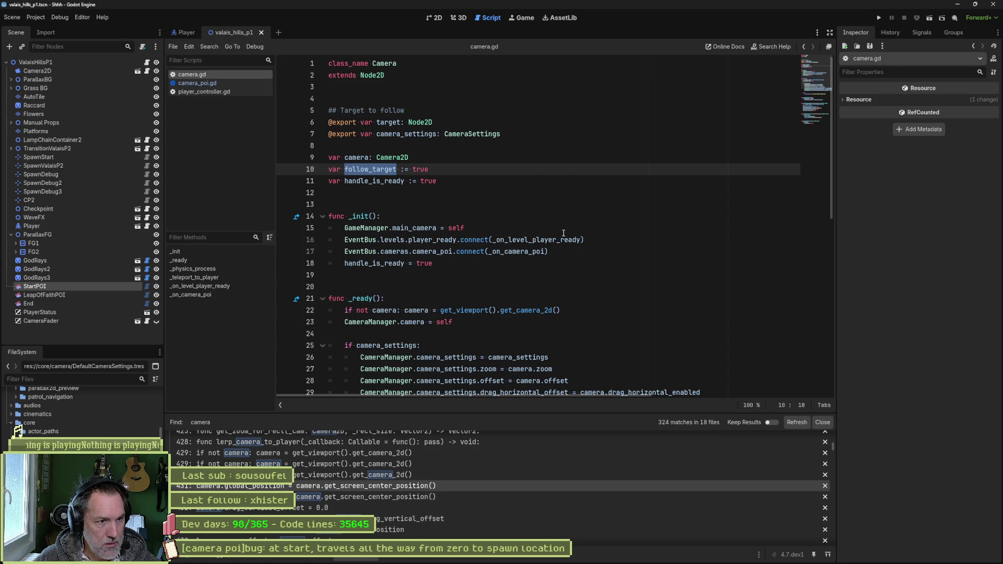
{"action": "scroll", "coordinate": [522, 241], "scroll_direction": "down", "scroll_amount": 10}
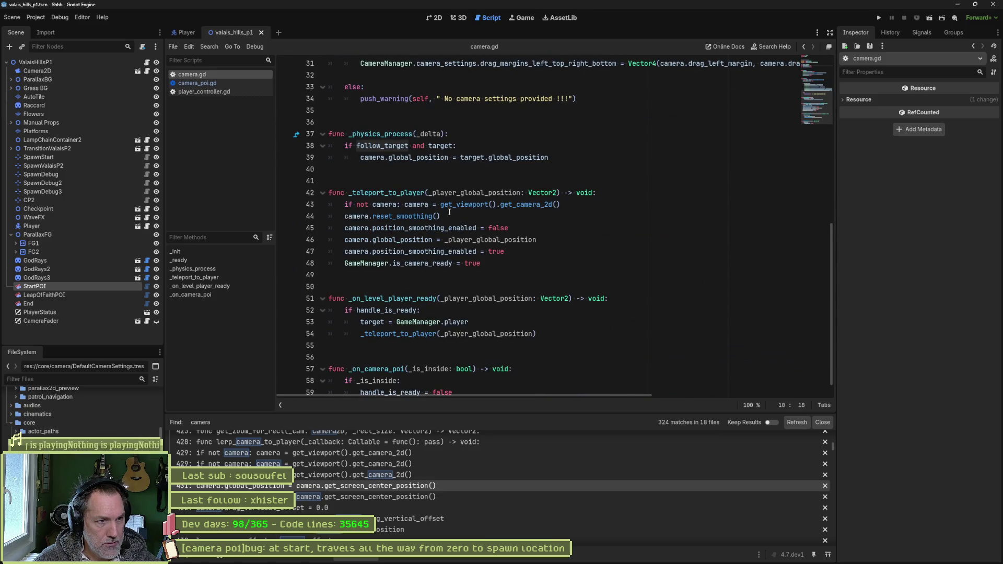
{"action": "scroll", "coordinate": [449, 212], "scroll_direction": "up", "scroll_amount": 1}
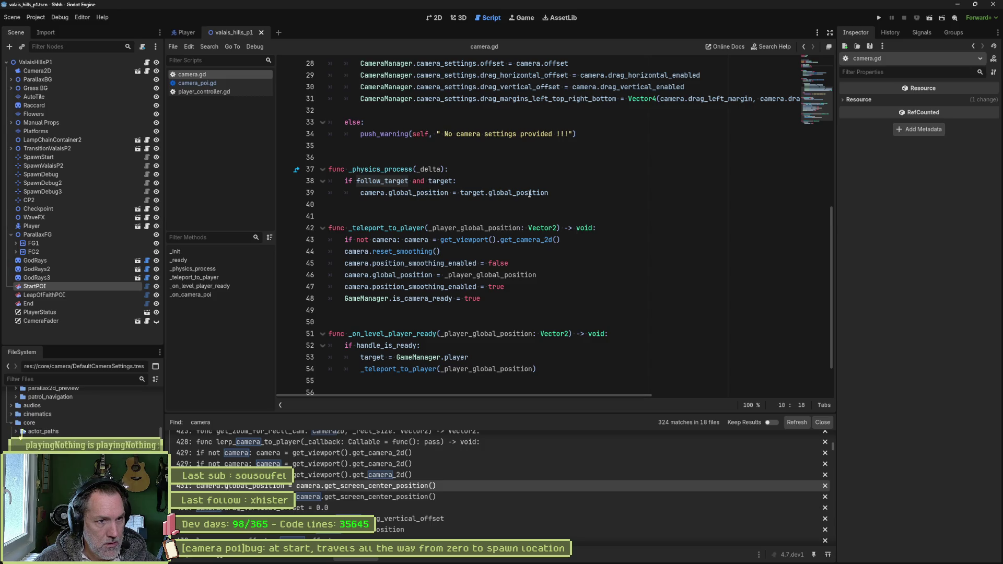
{"action": "mouse_move", "coordinate": [534, 193]}
{"action": "left_click_drag", "start_coordinate": [551, 193], "coordinate": [559, 163]}
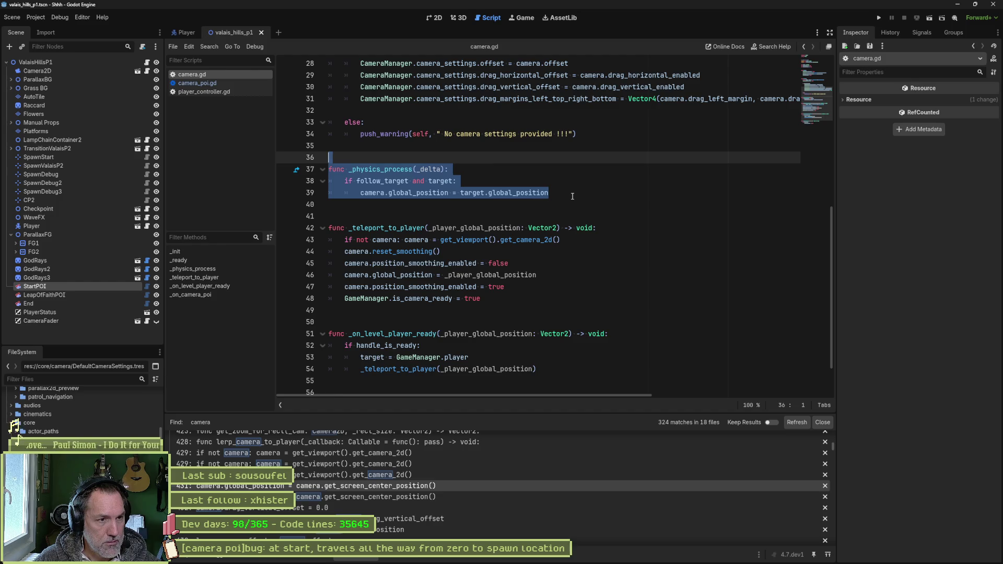
{"action": "mouse_move", "coordinate": [476, 193]}
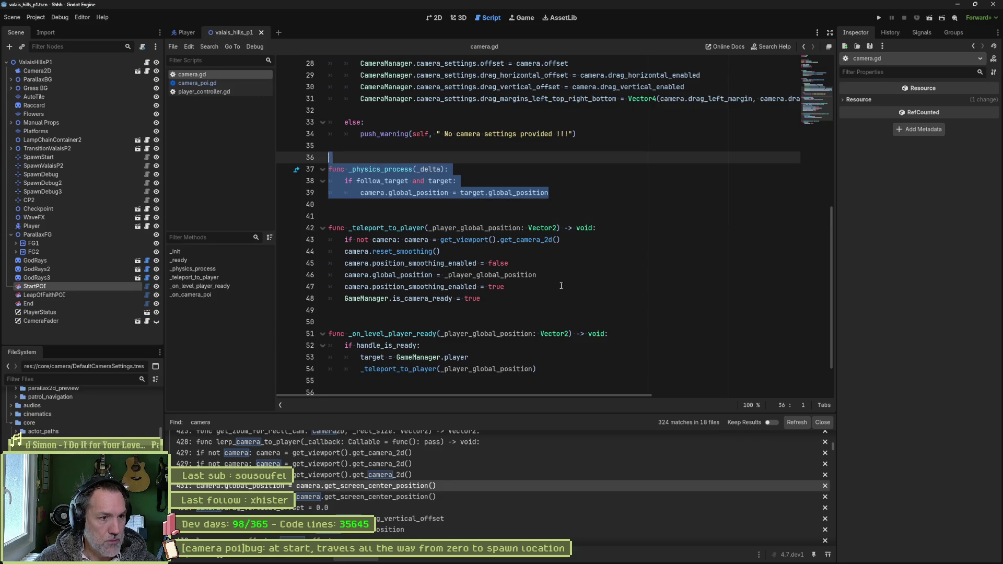
{"action": "mouse_move", "coordinate": [403, 223]}
{"action": "left_mouse_down"}
{"action": "mouse_move", "coordinate": [543, 275]}
{"action": "mouse_move", "coordinate": [574, 311]}
{"action": "left_mouse_up"}
{"action": "left_click_drag", "start_coordinate": [441, 334], "coordinate": [441, 370]}
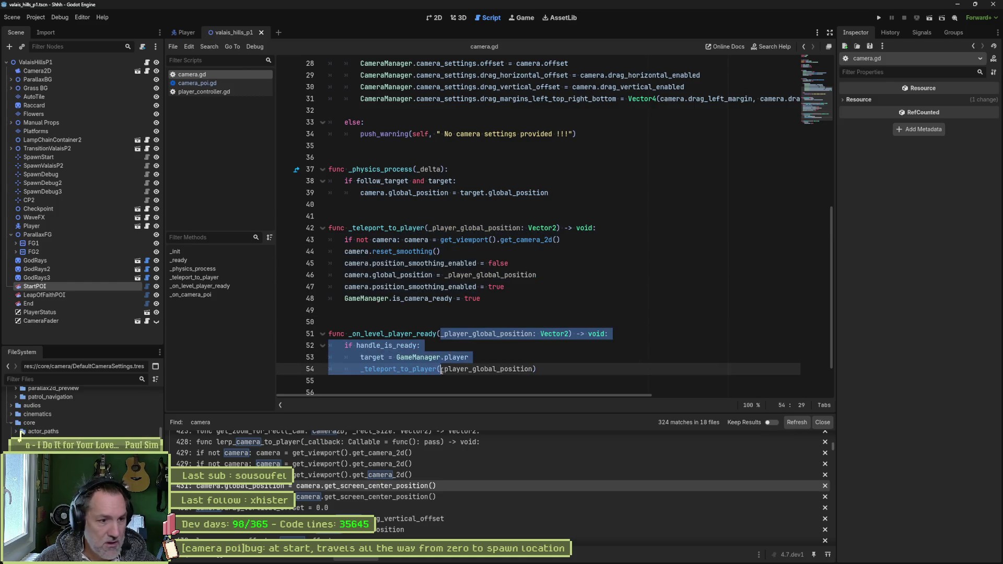
{"action": "scroll", "coordinate": [555, 345], "scroll_direction": "up", "scroll_amount": 5}
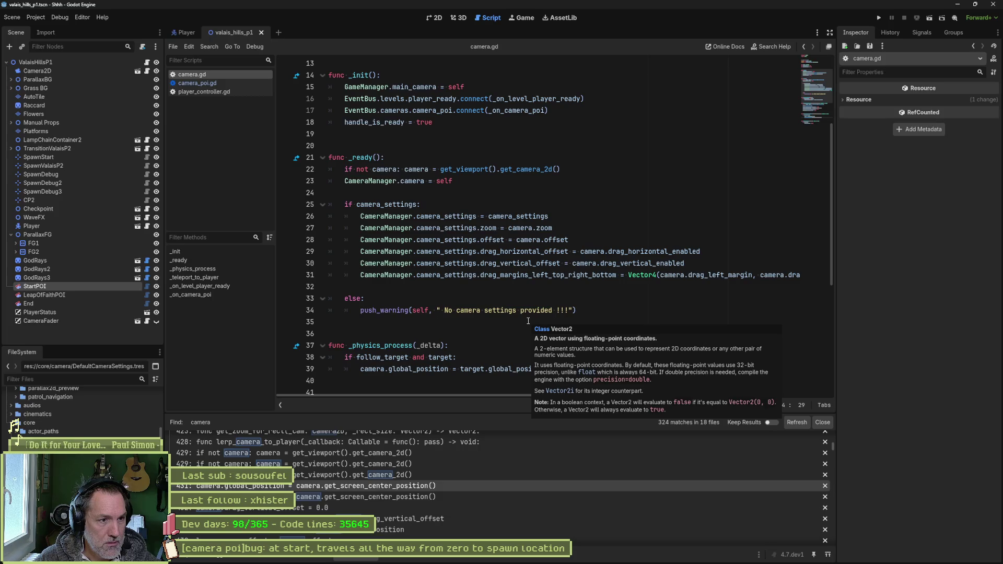
{"action": "mouse_move", "coordinate": [478, 163]}
{"action": "left_mouse_down"}
{"action": "mouse_move", "coordinate": [523, 277]}
{"action": "mouse_move", "coordinate": [480, 310]}
{"action": "left_mouse_up"}
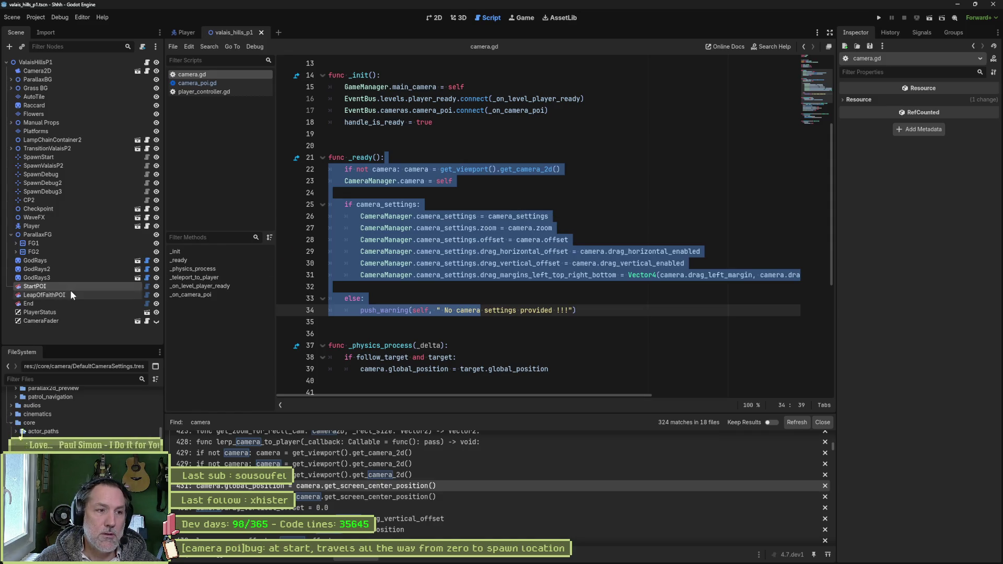
{"action": "left_click", "coordinate": [489, 203]}
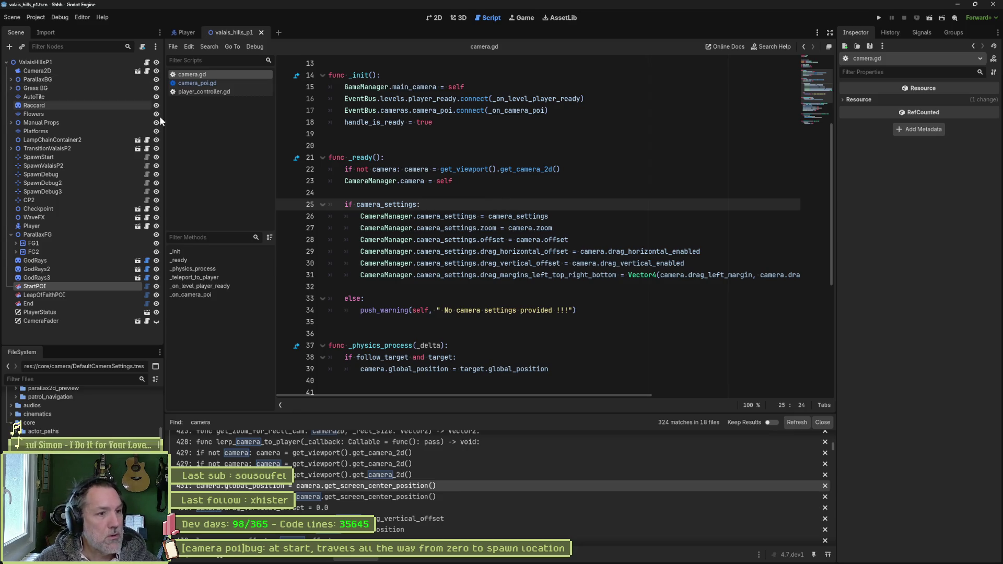
{"action": "left_click", "coordinate": [108, 74]}
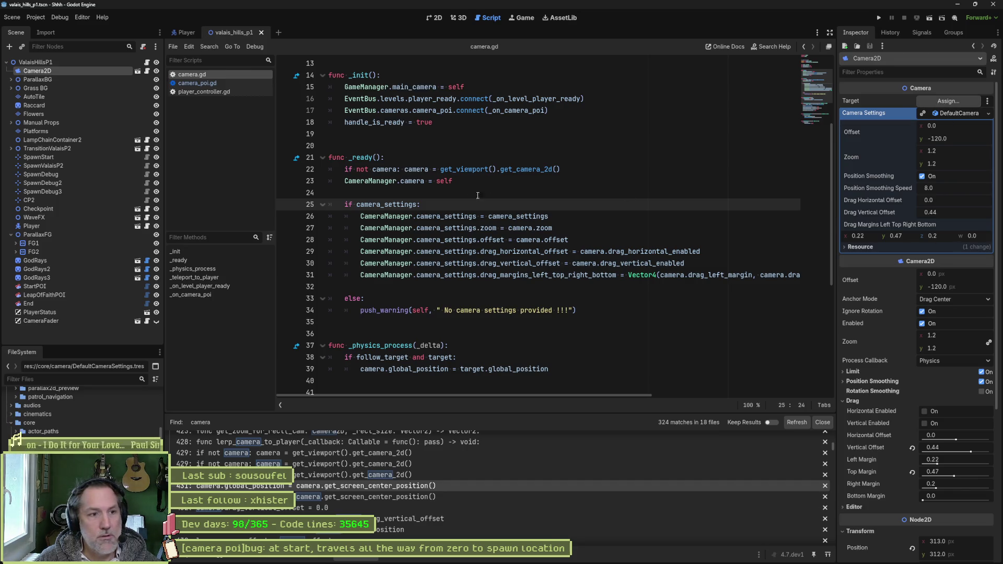
{"action": "left_click_drag", "start_coordinate": [476, 216], "coordinate": [473, 276]}
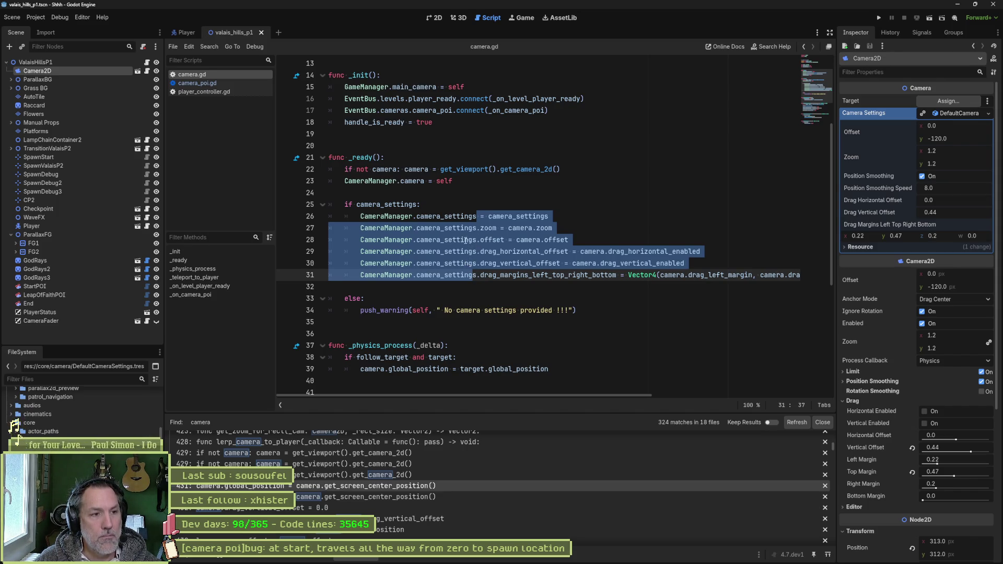
{"action": "mouse_move", "coordinate": [441, 213]}
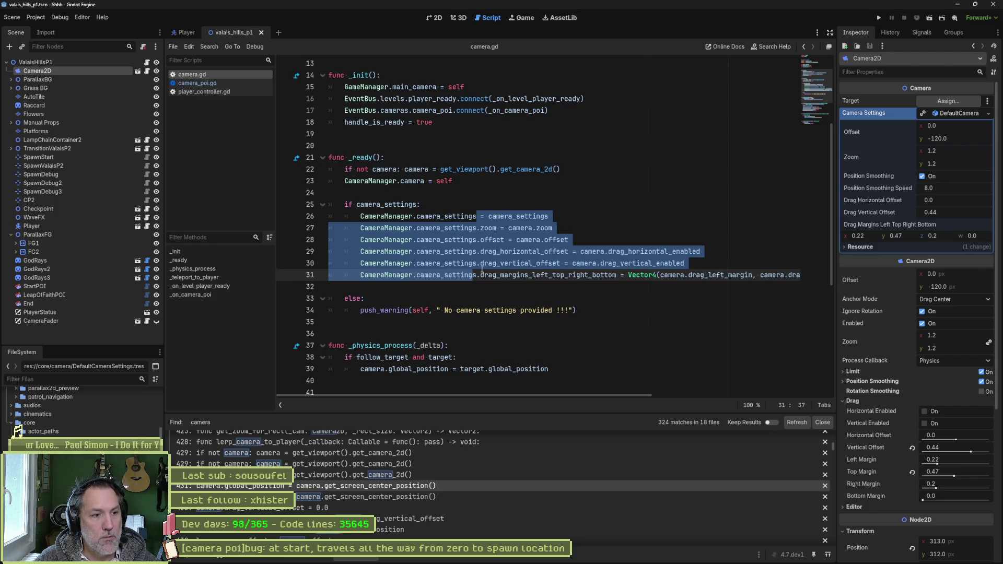
{"action": "scroll", "coordinate": [482, 271], "scroll_direction": "down", "scroll_amount": 5}
{"action": "scroll", "coordinate": [482, 271], "scroll_direction": "down", "scroll_amount": 1}
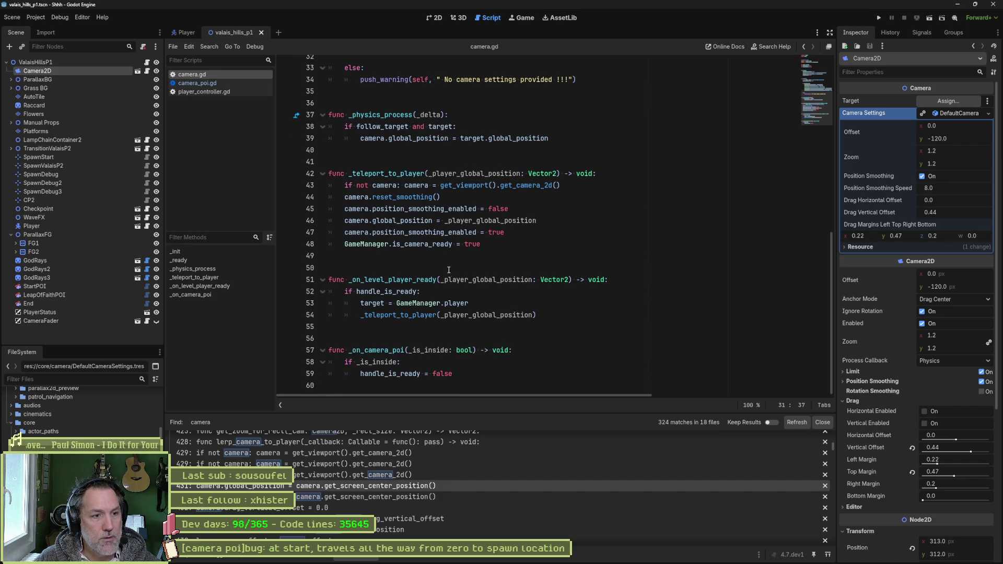
{"action": "mouse_move", "coordinate": [481, 244]}
{"action": "left_mouse_down"}
{"action": "mouse_move", "coordinate": [465, 232]}
{"action": "mouse_move", "coordinate": [455, 161]}
{"action": "left_mouse_up"}
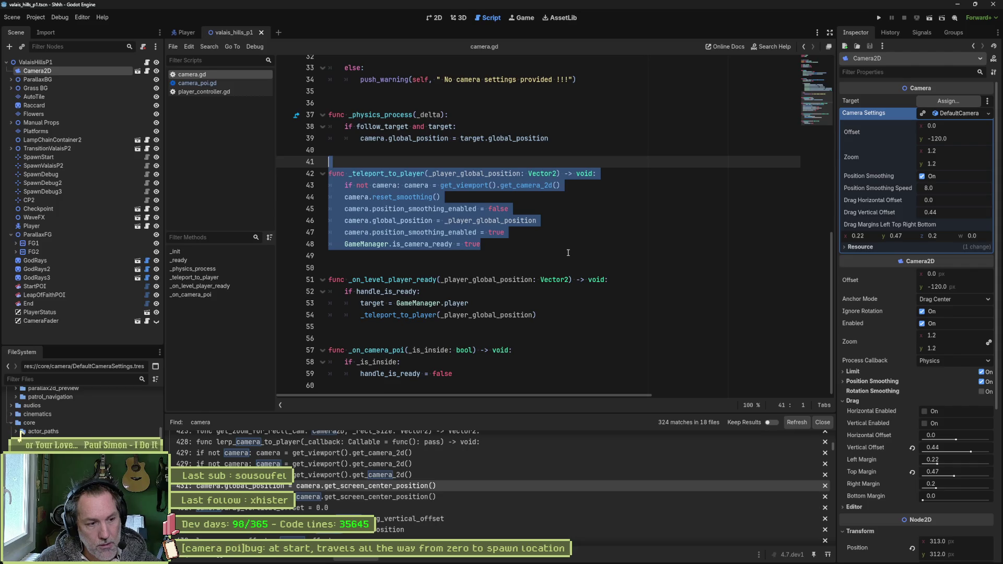
{"action": "double_click", "coordinate": [423, 174]}
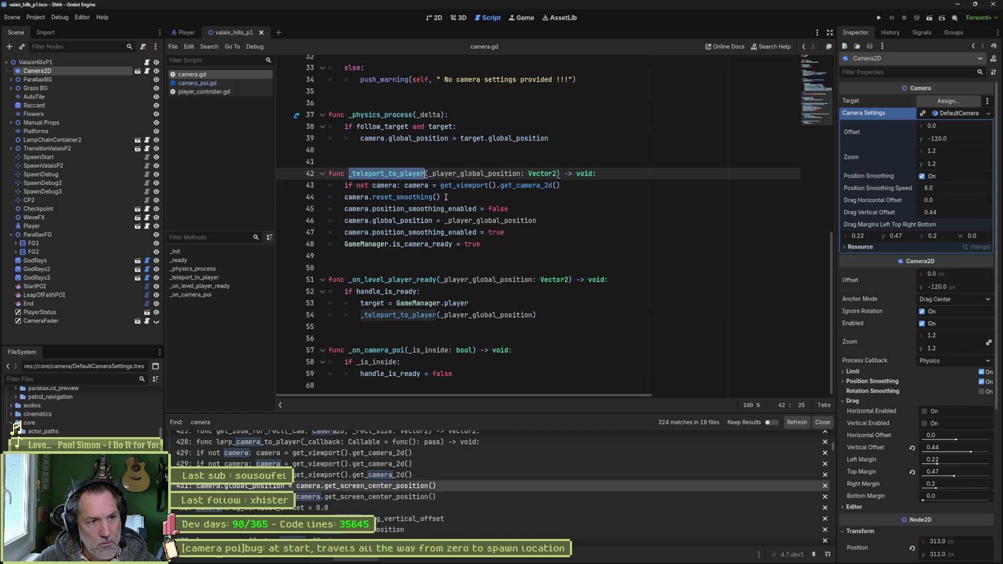
{"action": "left_click_drag", "start_coordinate": [441, 198], "coordinate": [377, 197]}
{"action": "left_click", "coordinate": [506, 225]}
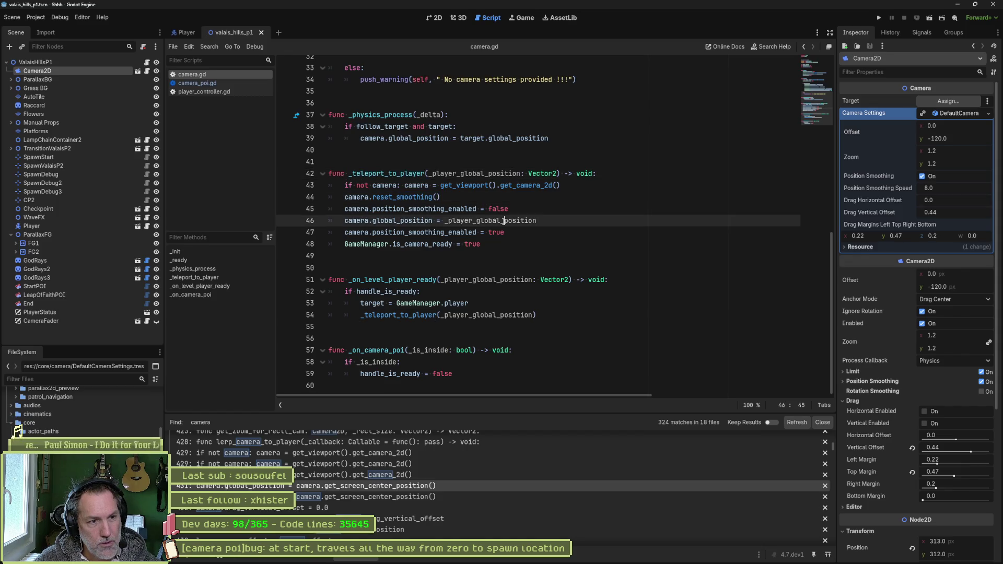
{"action": "left_click_drag", "start_coordinate": [482, 244], "coordinate": [393, 222]}
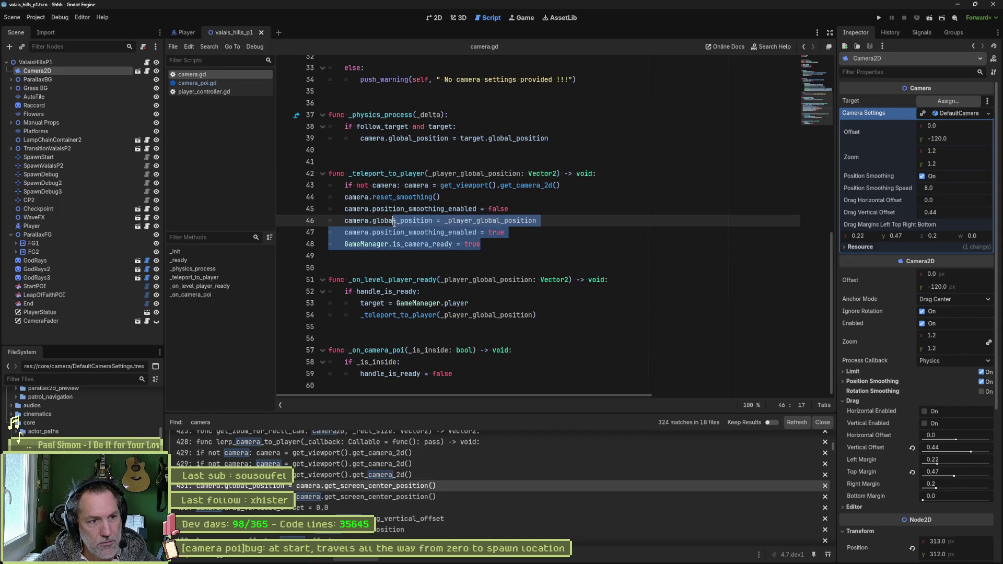
{"action": "double_click", "coordinate": [387, 175]}
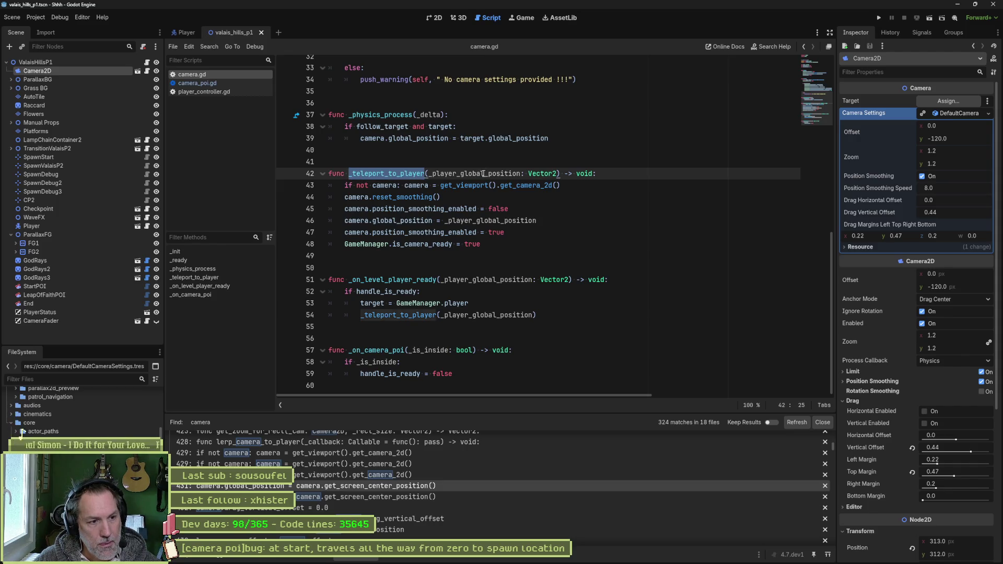
{"action": "double_click", "coordinate": [391, 291]}
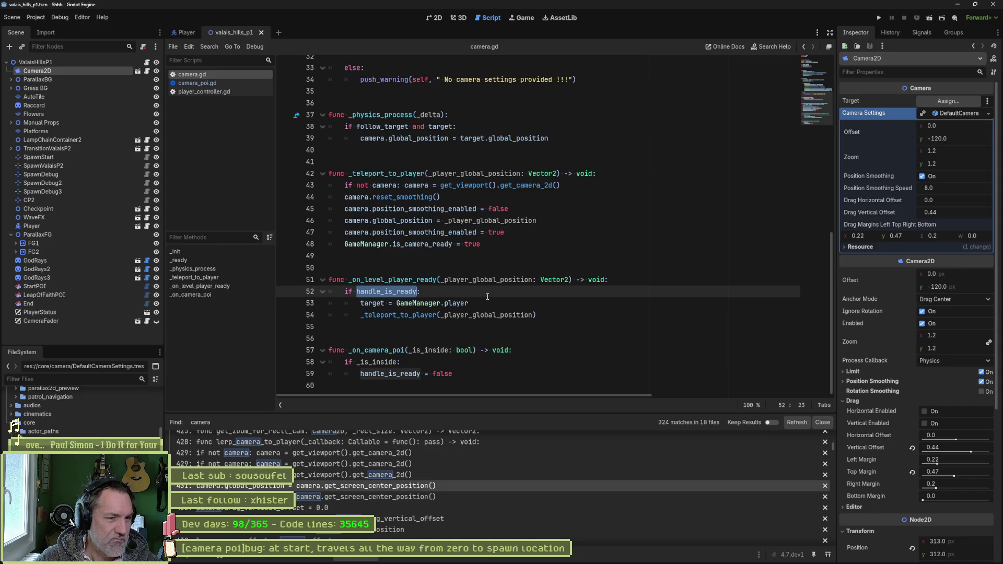
{"action": "scroll", "coordinate": [466, 326], "scroll_direction": "up", "scroll_amount": 3}
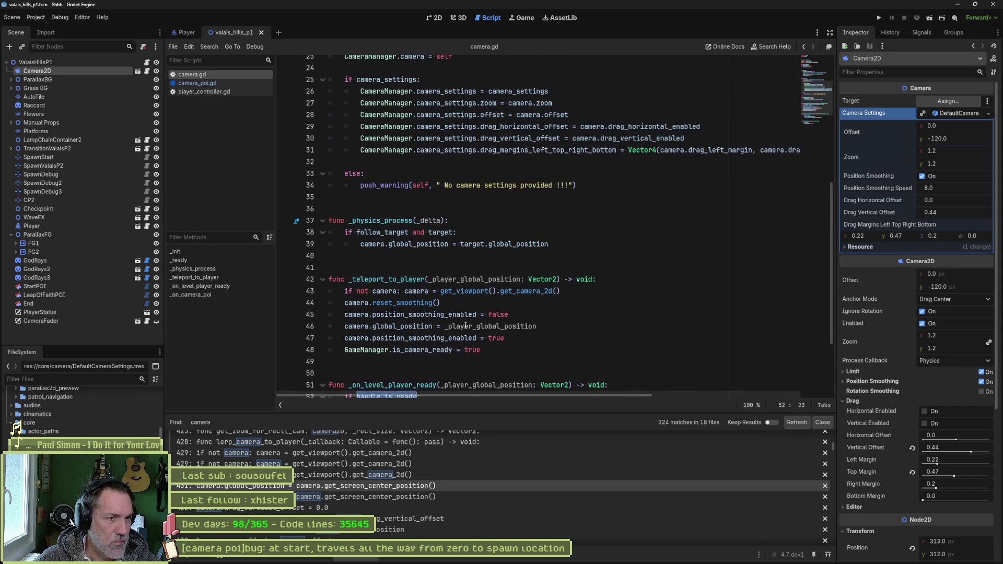
{"action": "scroll", "coordinate": [466, 325], "scroll_direction": "up", "scroll_amount": 2}
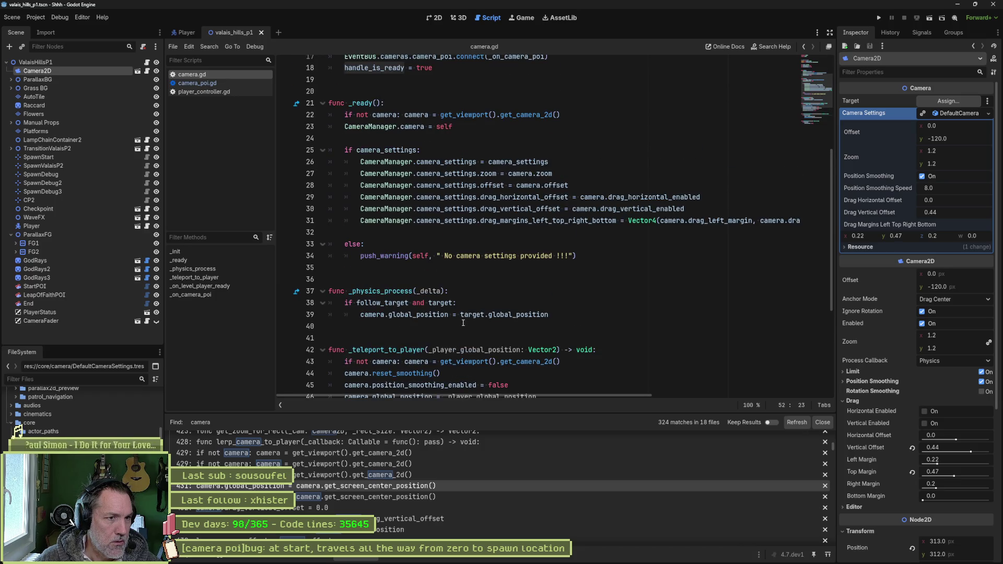
{"action": "scroll", "coordinate": [463, 323], "scroll_direction": "up", "scroll_amount": 1}
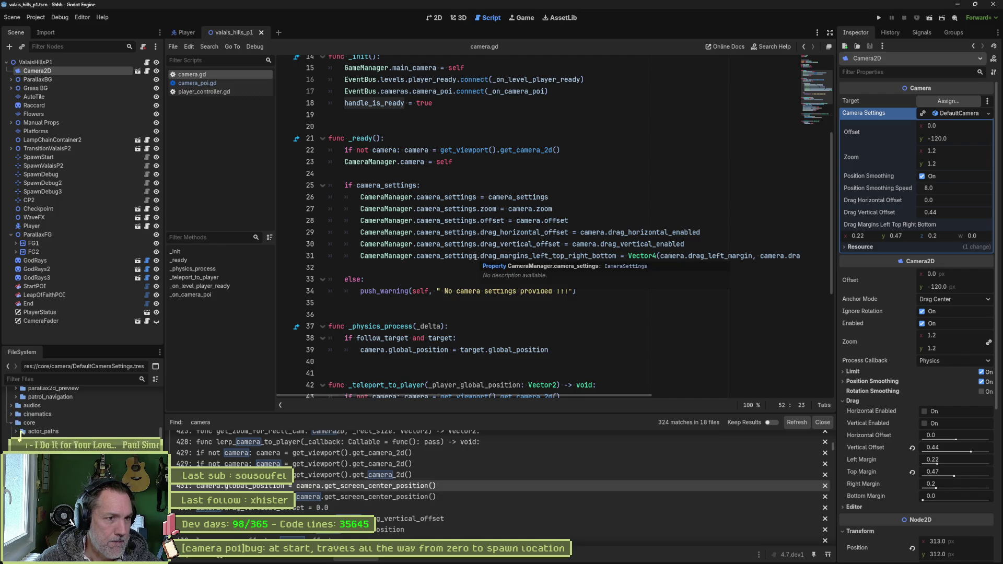
{"action": "scroll", "coordinate": [476, 258], "scroll_direction": "up", "scroll_amount": 1}
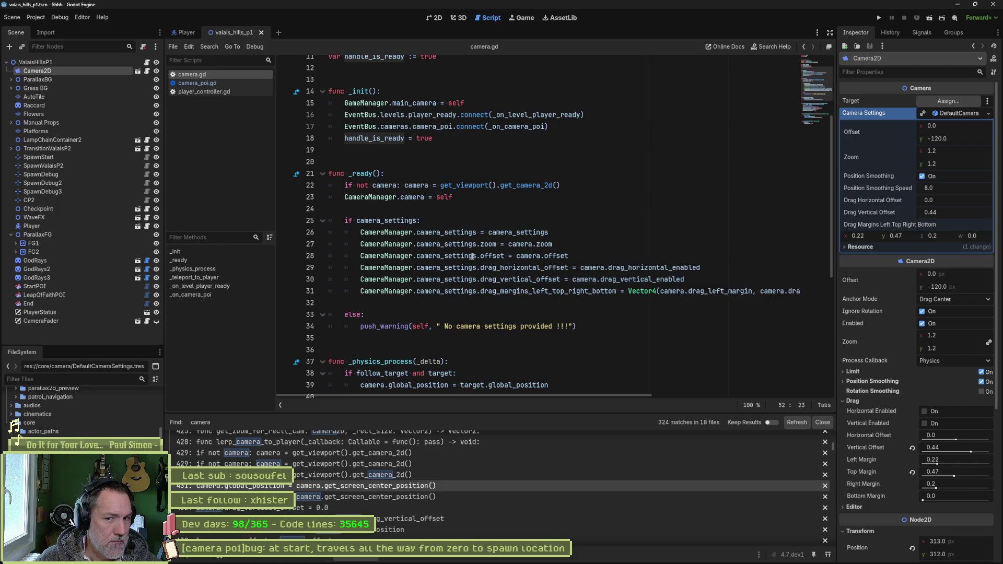
{"action": "scroll", "coordinate": [473, 256], "scroll_direction": "up", "scroll_amount": 3}
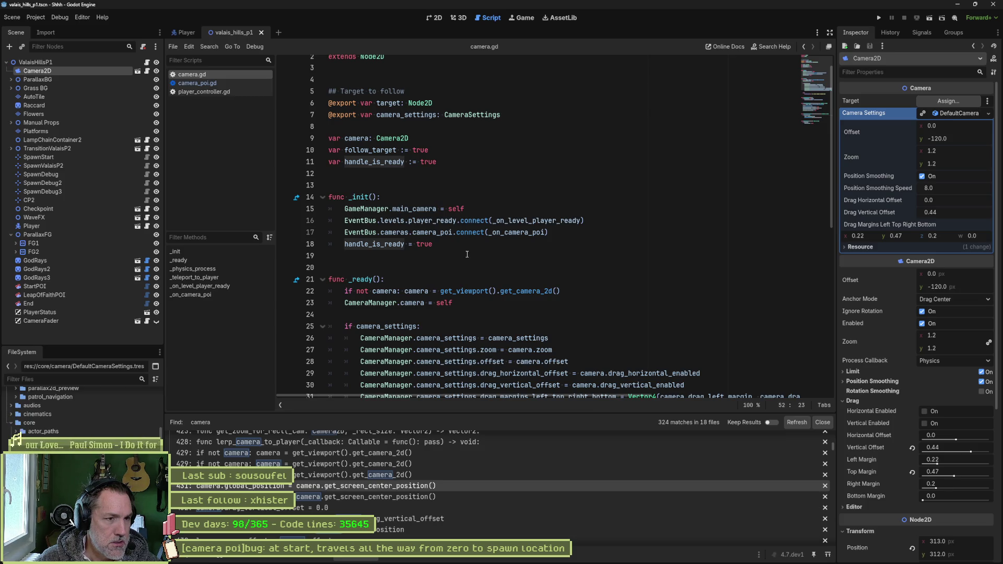
{"action": "double_click", "coordinate": [386, 244]}
{"action": "scroll", "coordinate": [439, 276], "scroll_direction": "down", "scroll_amount": 10}
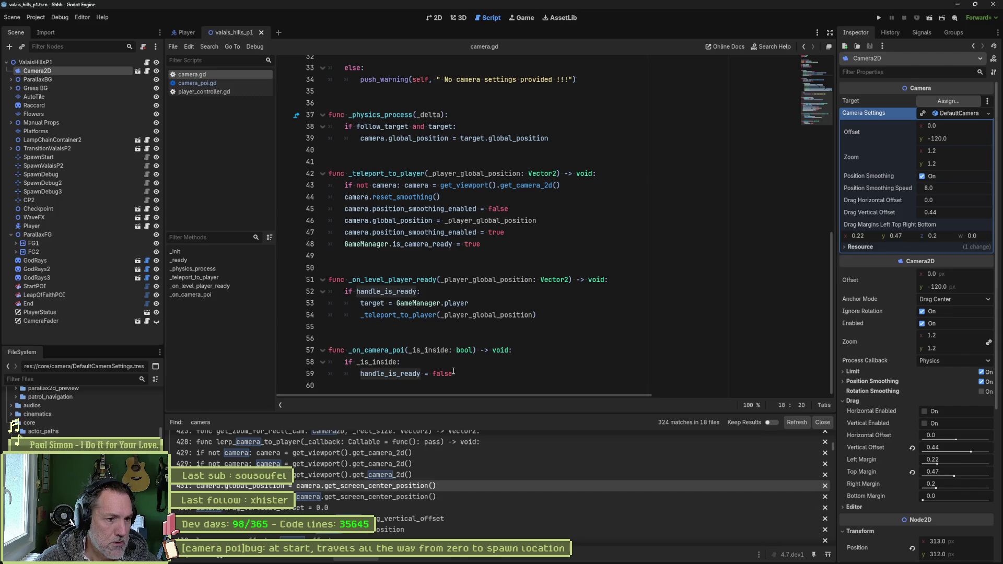
{"action": "mouse_move", "coordinate": [421, 375]}
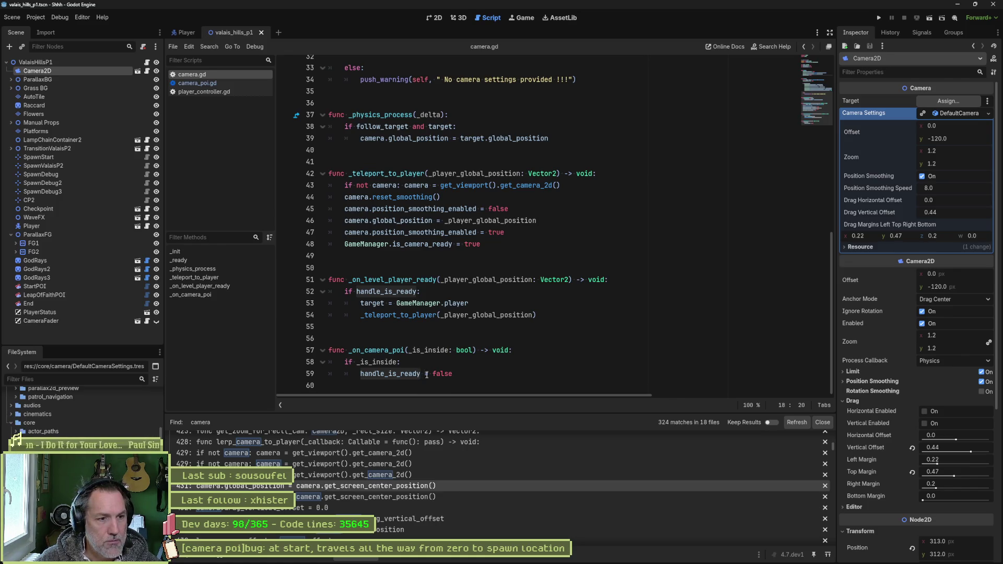
{"action": "scroll", "coordinate": [408, 325], "scroll_direction": "up", "scroll_amount": 6}
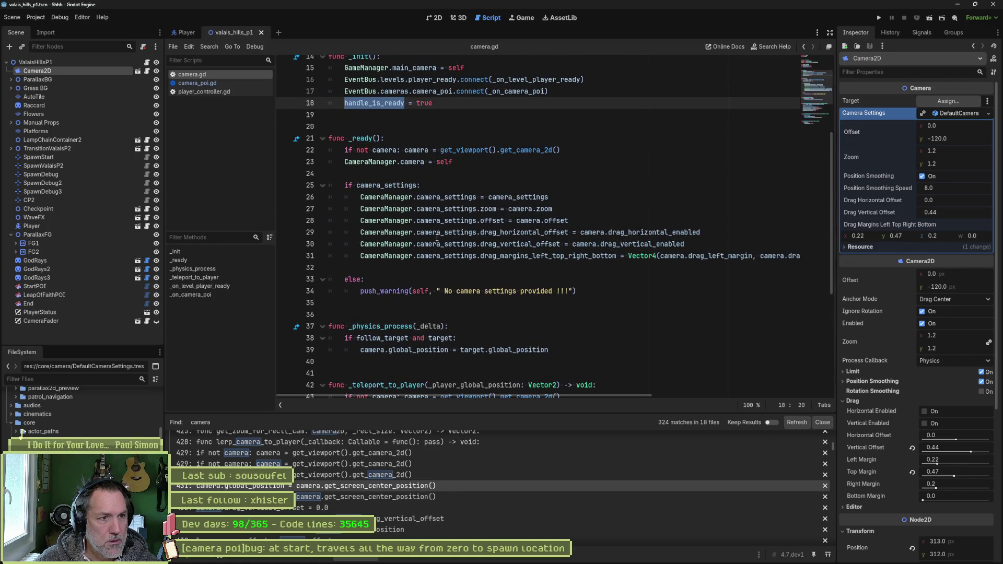
{"action": "scroll", "coordinate": [440, 249], "scroll_direction": "down", "scroll_amount": 5}
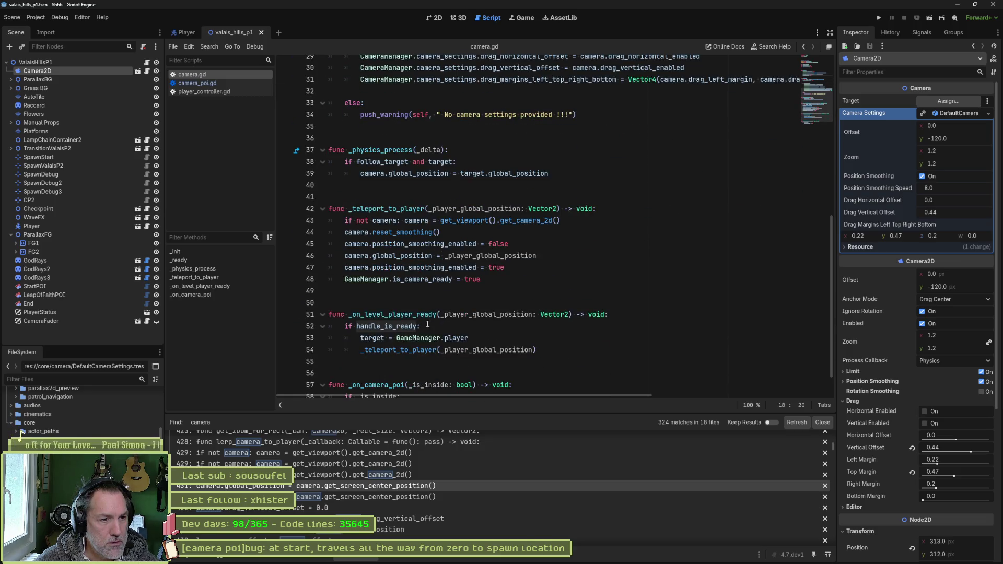
{"action": "mouse_move", "coordinate": [414, 327]}
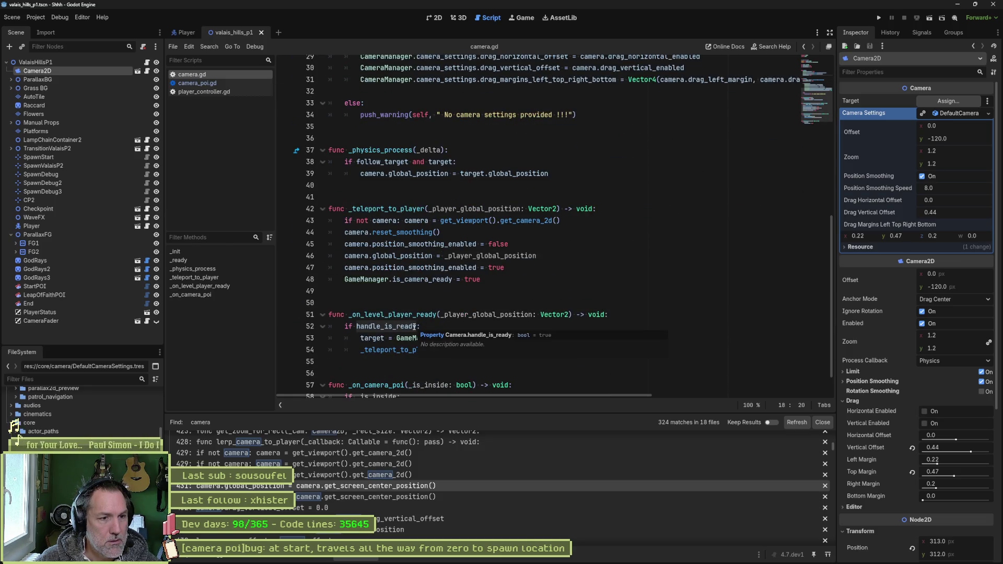
{"action": "scroll", "coordinate": [577, 269], "scroll_direction": "down", "scroll_amount": 1}
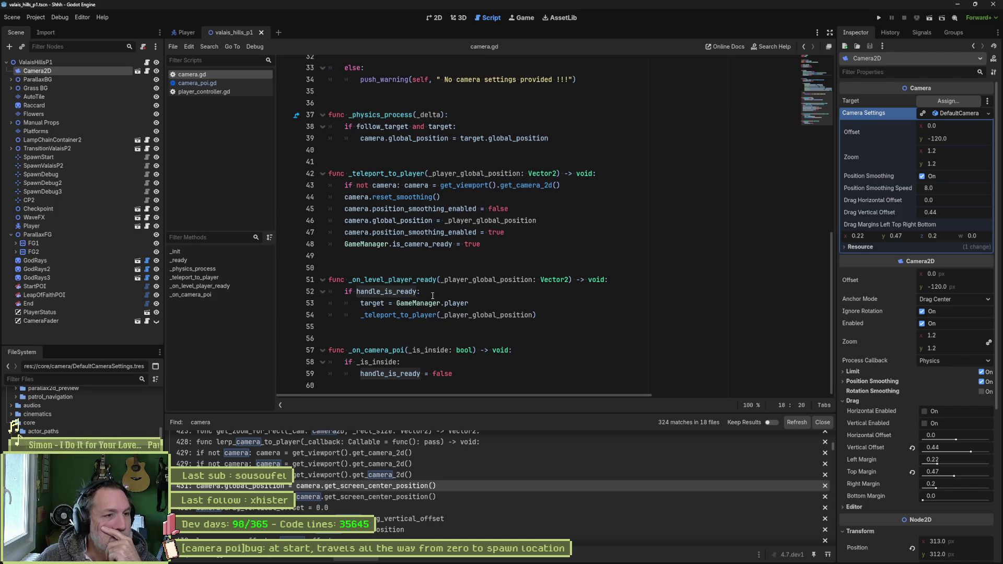
{"action": "scroll", "coordinate": [432, 296], "scroll_direction": "up", "scroll_amount": 10}
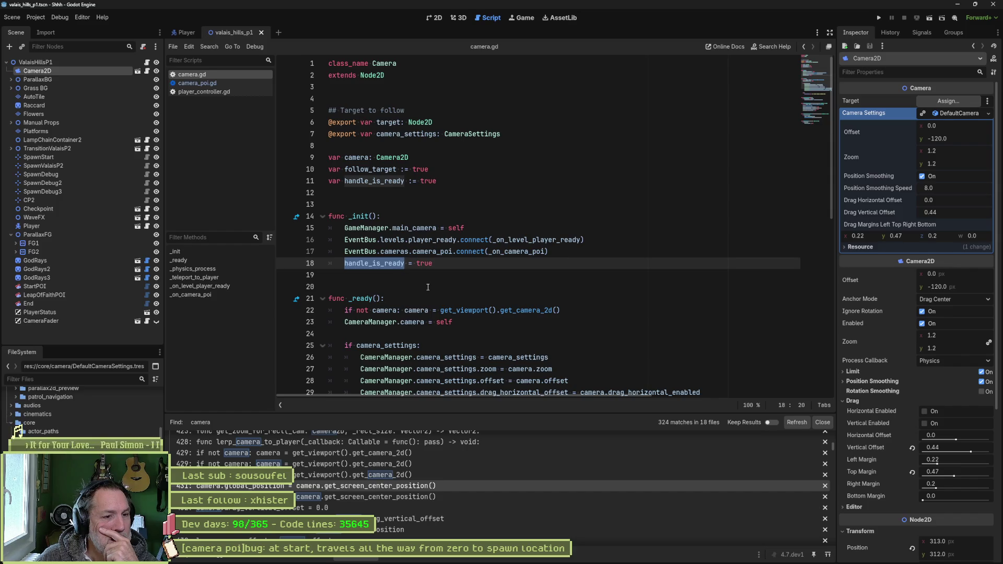
{"action": "scroll", "coordinate": [428, 288], "scroll_direction": "down", "scroll_amount": 2}
{"action": "scroll", "coordinate": [427, 288], "scroll_direction": "down", "scroll_amount": 1}
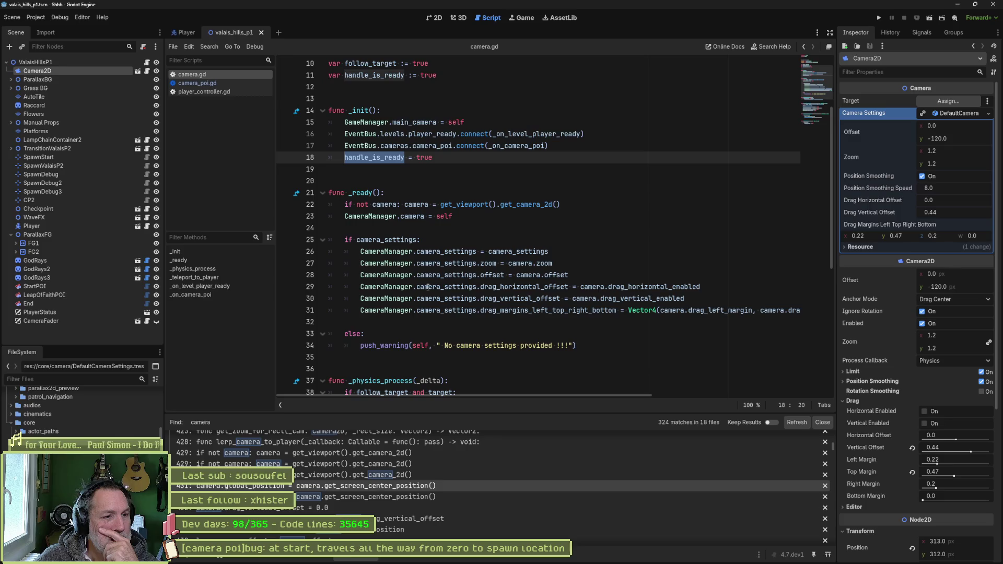
{"action": "scroll", "coordinate": [428, 288], "scroll_direction": "down", "scroll_amount": 3}
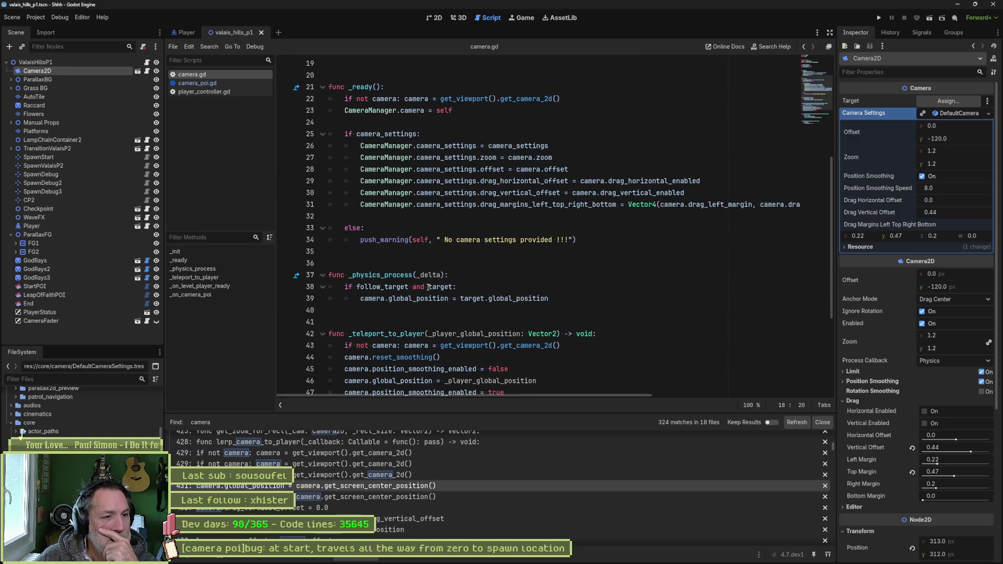
{"action": "scroll", "coordinate": [428, 287], "scroll_direction": "down", "scroll_amount": 1}
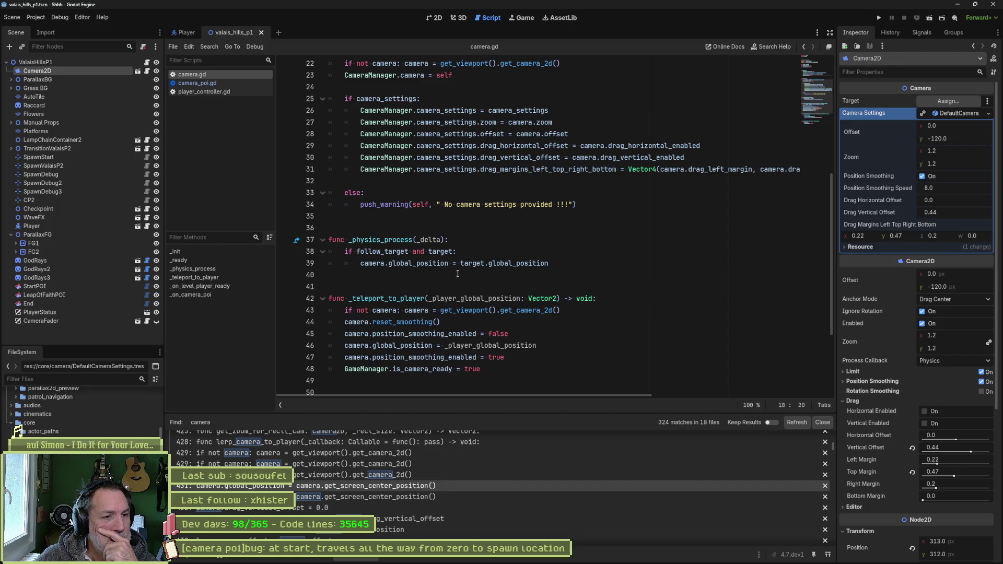
Move the follow logic from _physics_process into a new _follow_target() function and save camera.gd
{"action": "left_click_drag", "start_coordinate": [548, 263], "coordinate": [340, 255]}
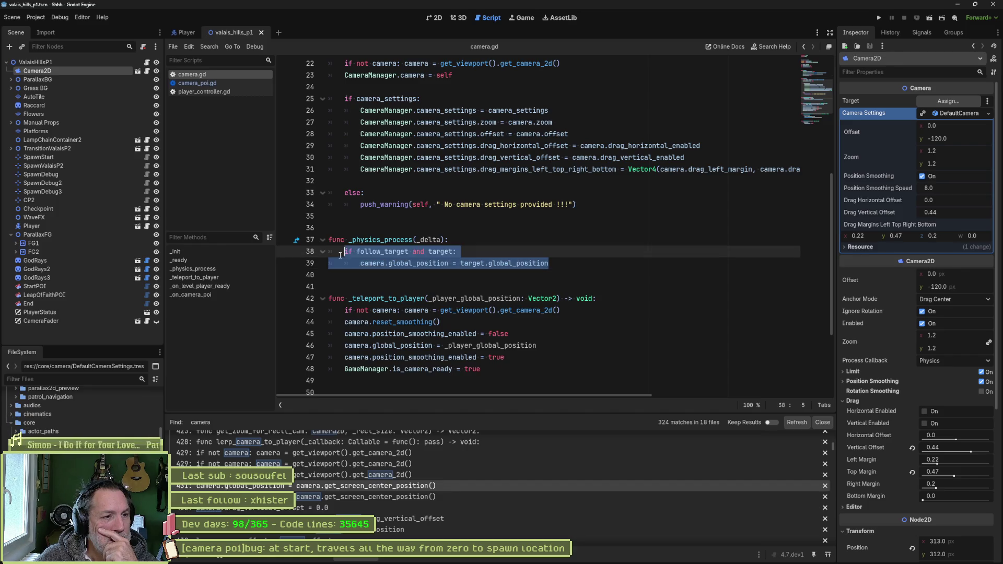
{"action": "key", "text": "BackSpace"}
{"action": "type", "text": "follow_target"}
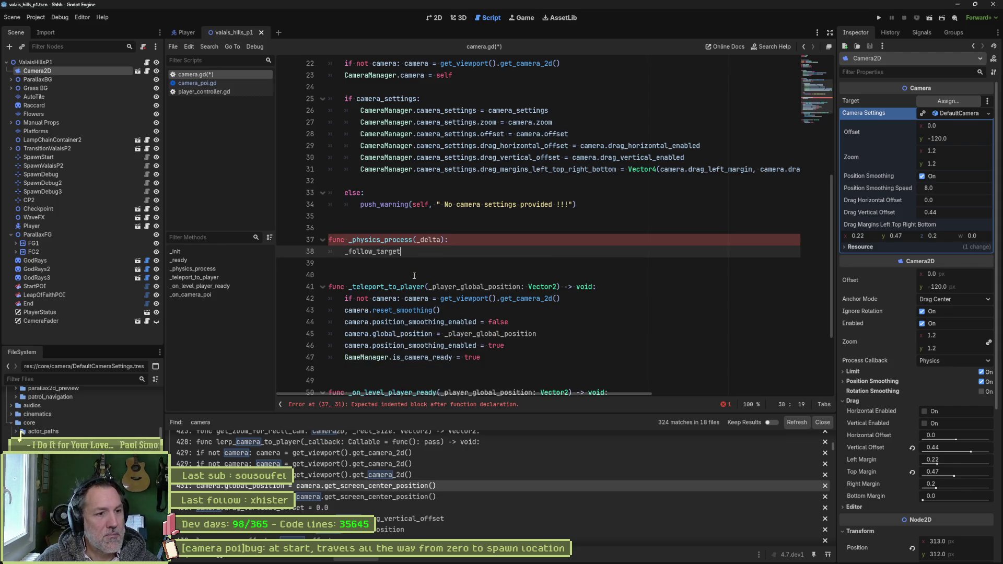
{"action": "type", "text": "()"}
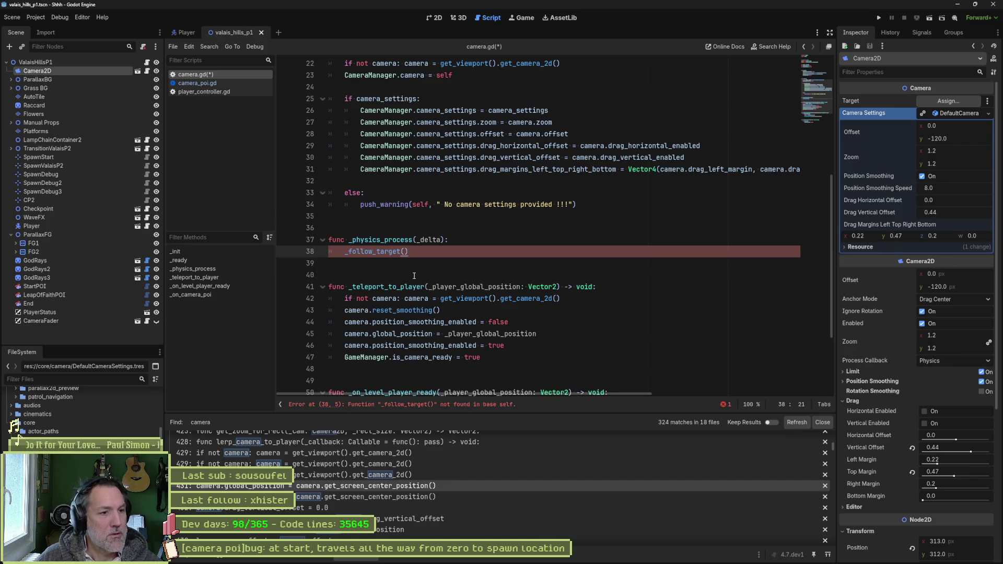
{"action": "key", "text": "Return"}
{"action": "key", "text": "Return"}
{"action": "key", "text": "Return"}
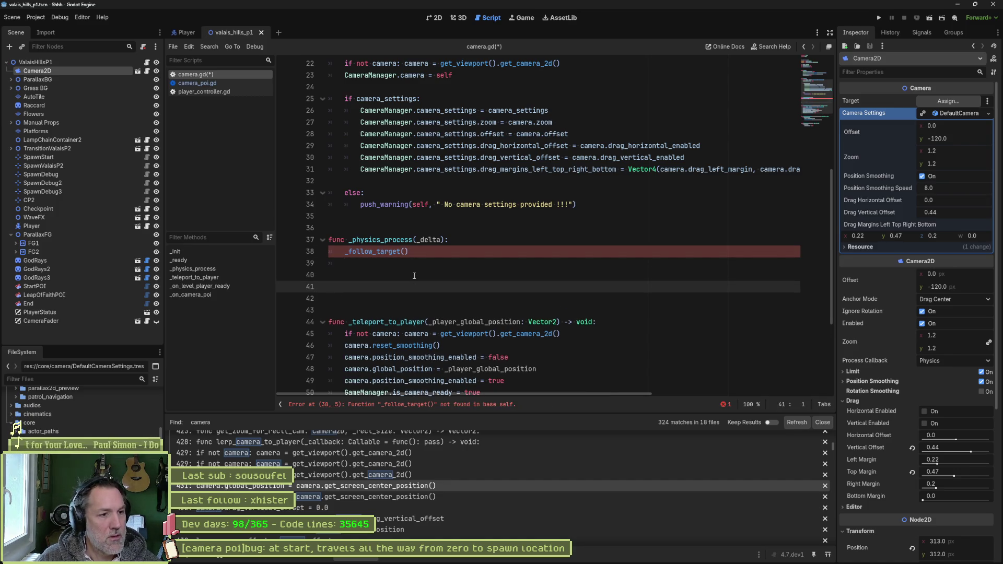
{"action": "type", "text": "func _follo"}
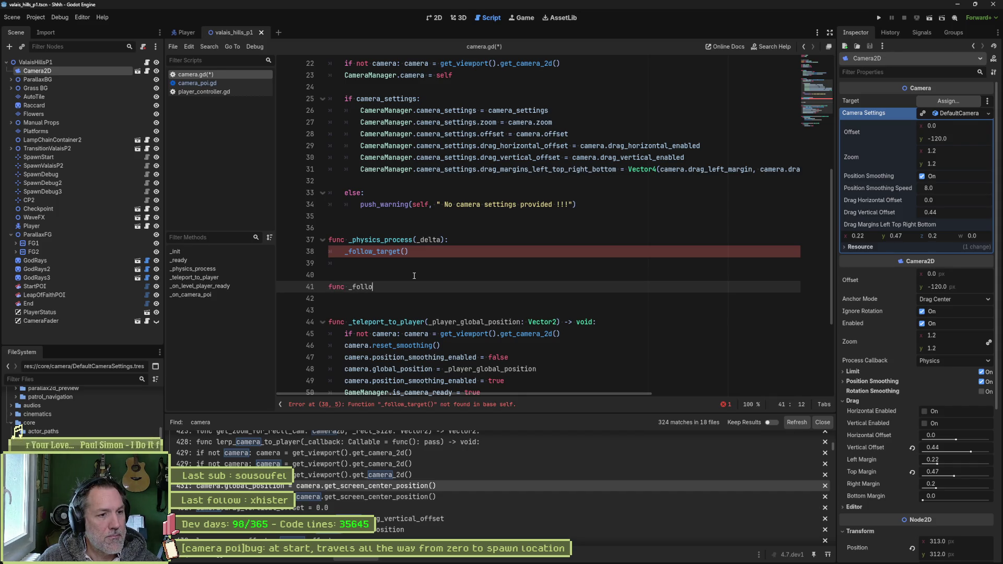
{"action": "type", "text": "w_target():"}
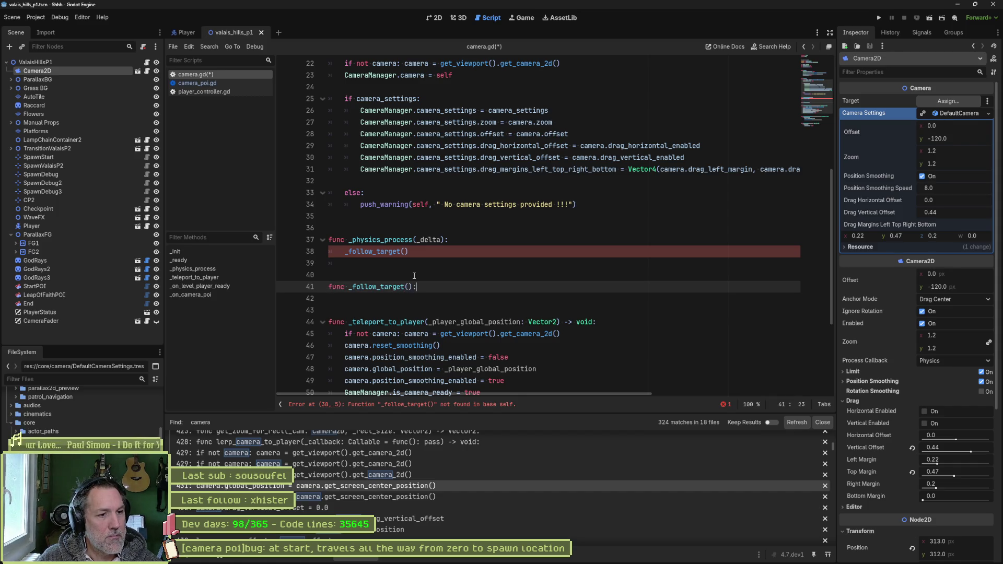
{"action": "key", "text": "Return"}
{"action": "type", "text": "if follow_target and target:"}
{"action": "key", "text": "Return"}
{"action": "type", "text": "camera.global_position = target.global_position"}
{"action": "key", "text": "ctrl+s"}
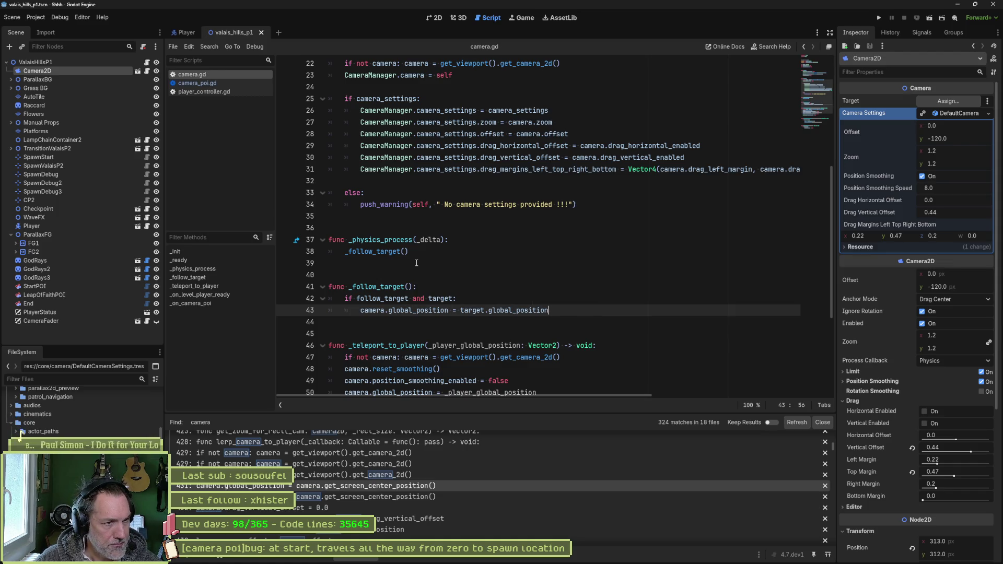
Fold the _follow_target and _teleport_to_player function bodies and scroll back up
{"action": "left_click", "coordinate": [322, 287]}
{"action": "key", "text": "Up"}
{"action": "key", "text": "Up"}
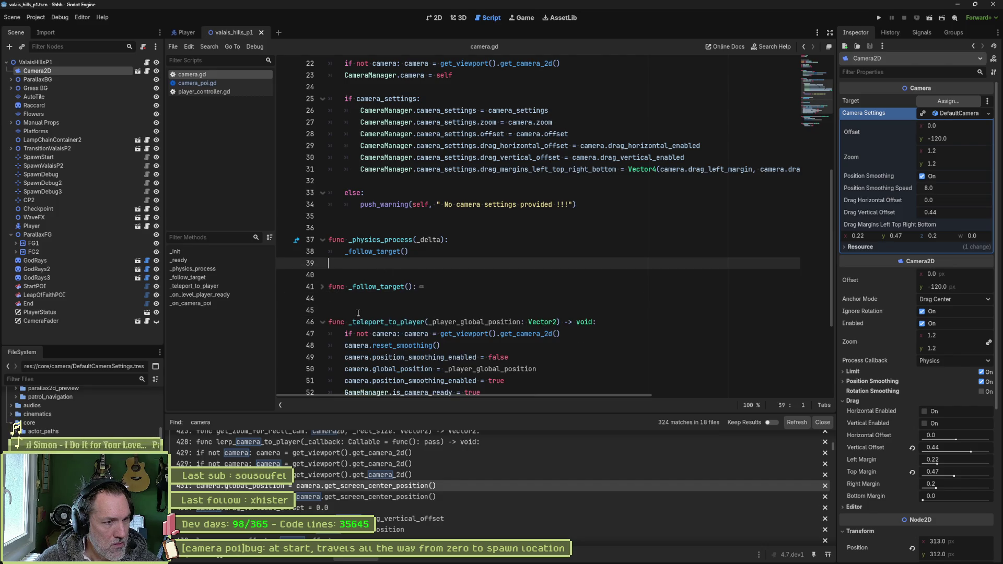
{"action": "left_click", "coordinate": [322, 322]}
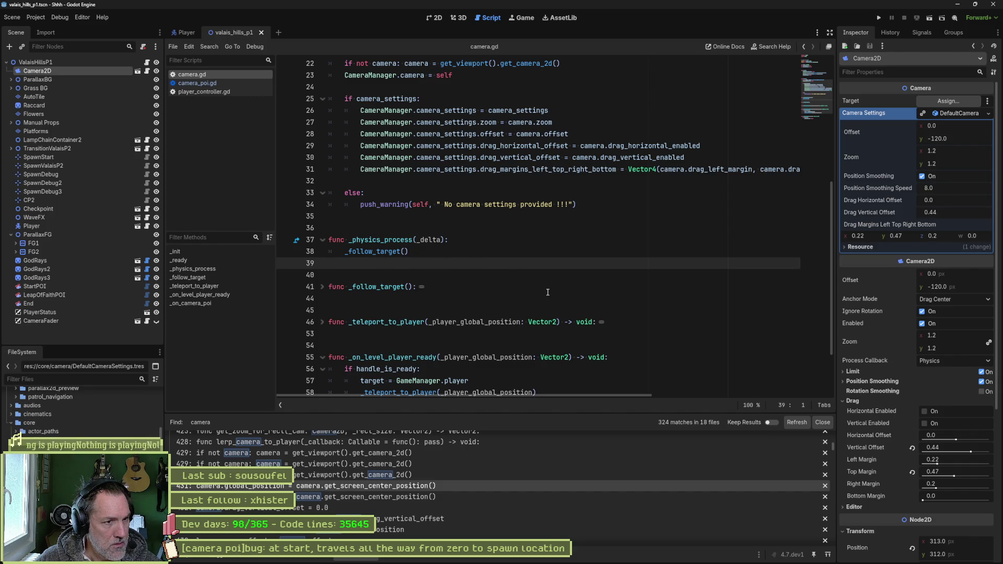
{"action": "scroll", "coordinate": [534, 329], "scroll_direction": "up", "scroll_amount": 4}
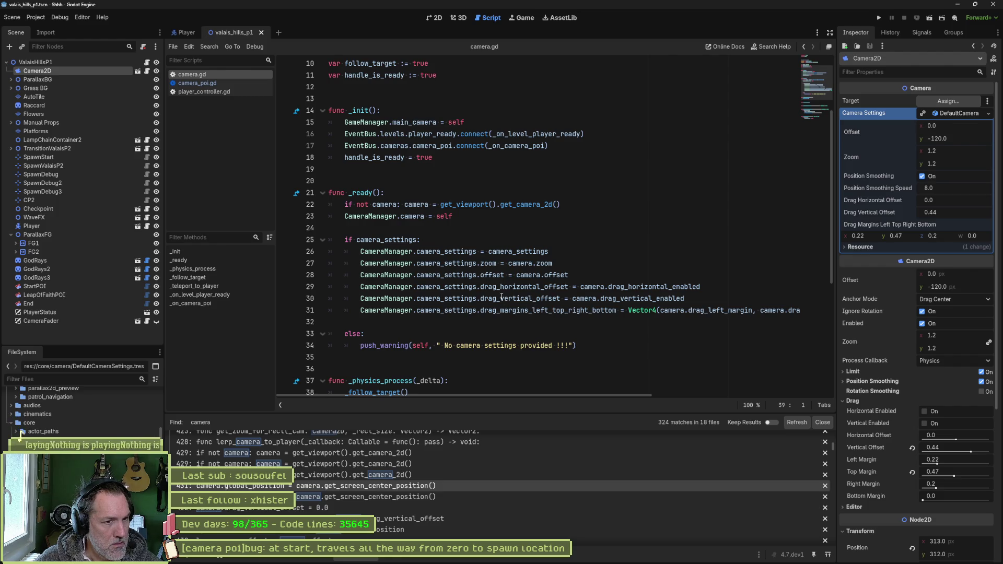
Try typing an is_ac line below line 18's handle_is_ready assignment, then undo it
{"action": "mouse_move", "coordinate": [493, 291]}
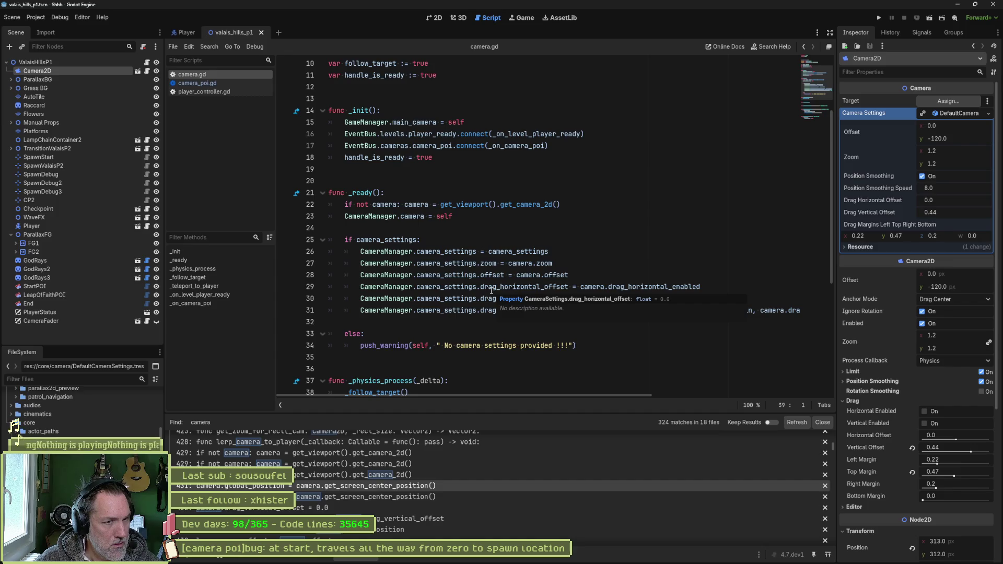
{"action": "scroll", "coordinate": [468, 277], "scroll_direction": "up", "scroll_amount": 2}
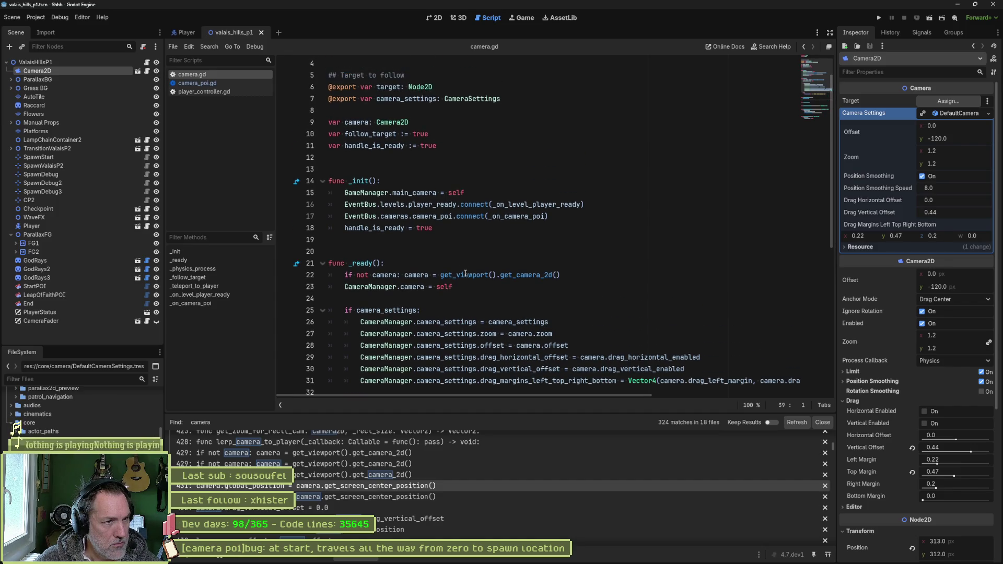
{"action": "left_click", "coordinate": [380, 146]}
{"action": "key", "text": "ctrl+d"}
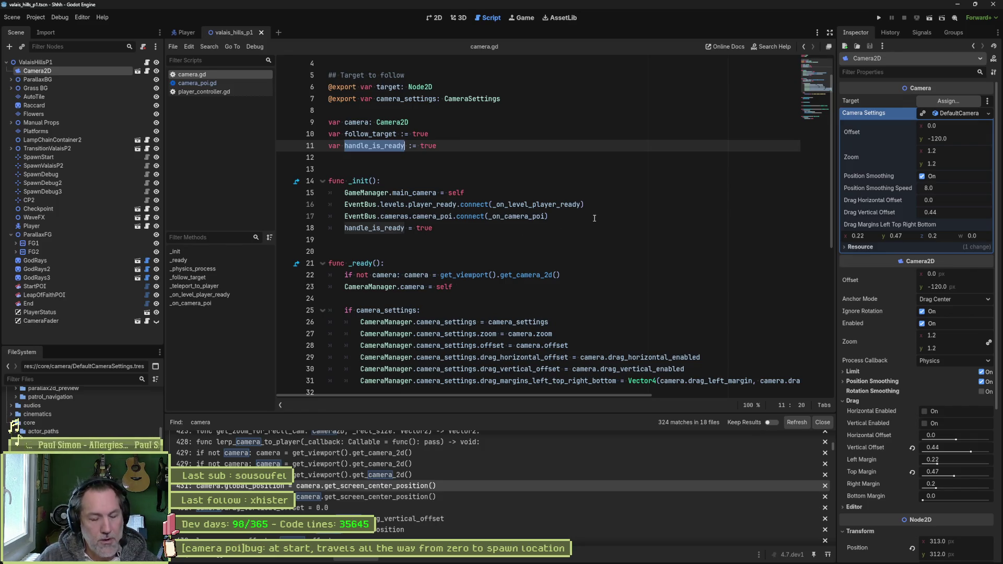
{"action": "left_click", "coordinate": [471, 229]}
{"action": "key", "text": "Return"}
{"action": "type", "text": "active"}
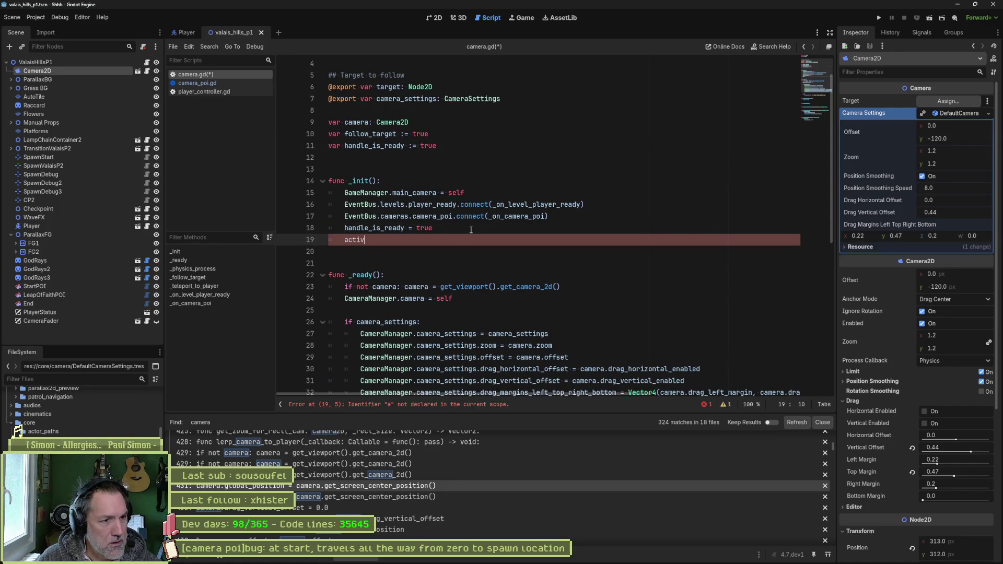
{"action": "key", "text": "BackSpace"}
{"action": "key", "text": "BackSpace"}
{"action": "key", "text": "BackSpace"}
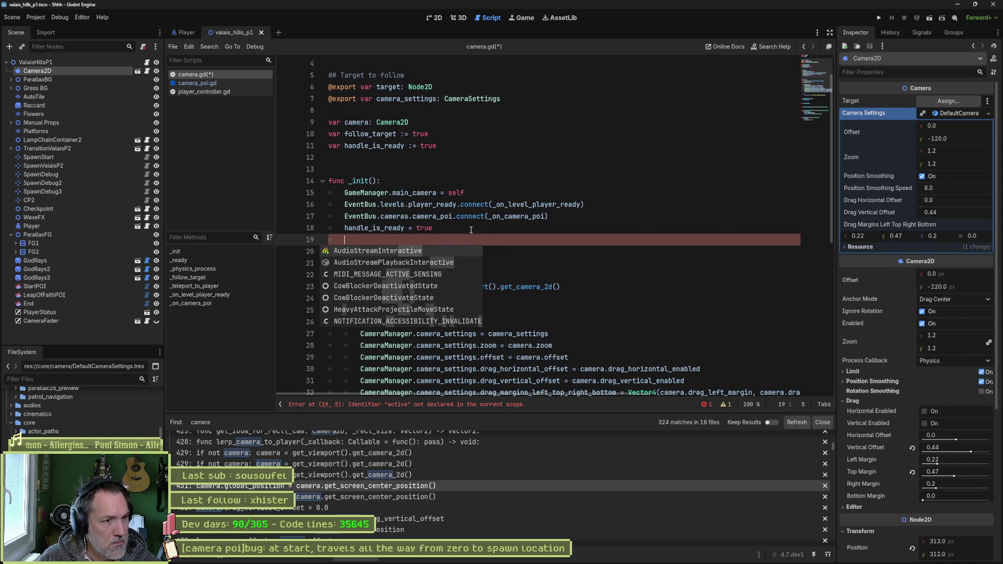
{"action": "type", "text": "is_ac"}
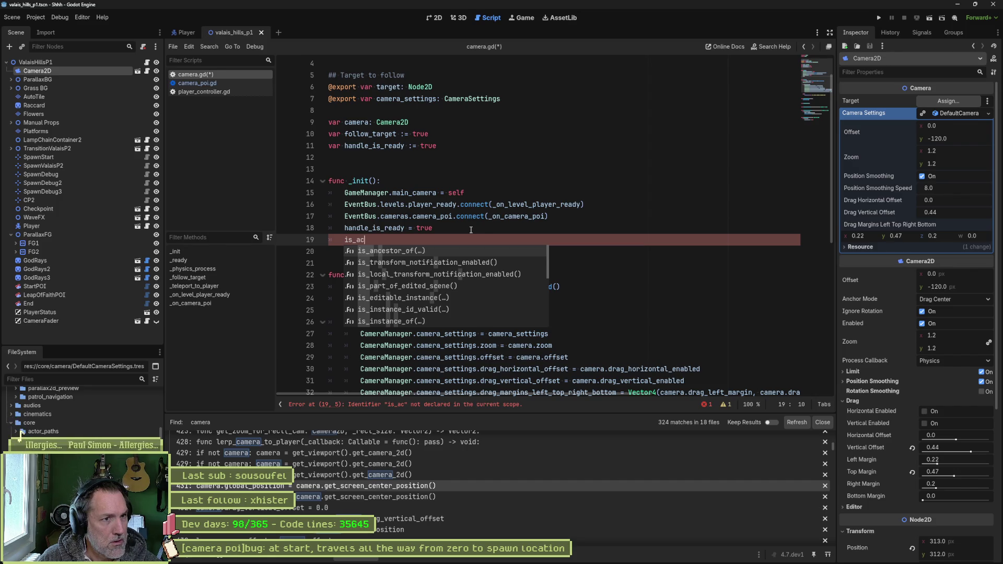
{"action": "key", "text": "Escape"}
{"action": "scroll", "coordinate": [823, 59], "scroll_direction": "up", "scroll_amount": 1}
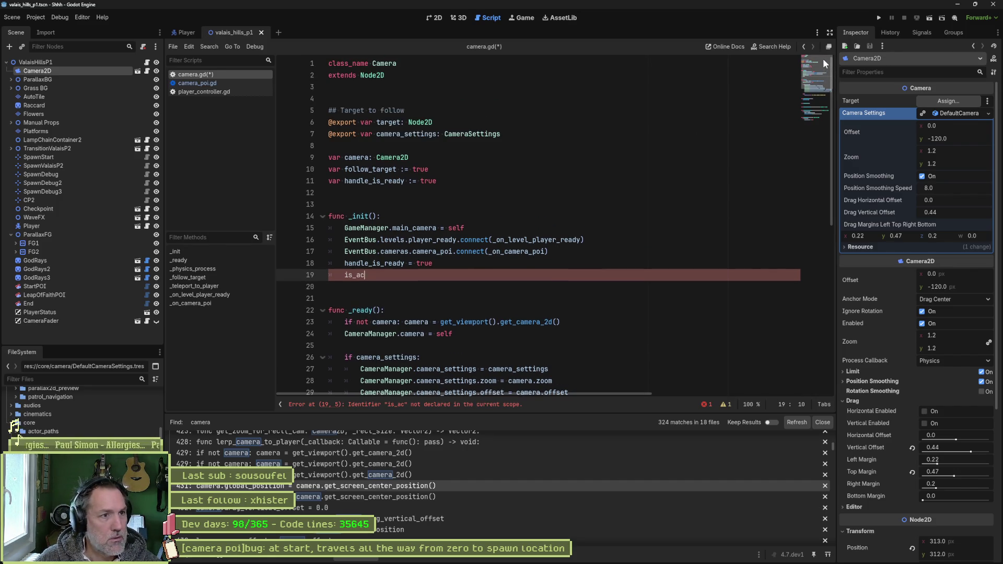
{"action": "scroll", "coordinate": [822, 68], "scroll_direction": "down", "scroll_amount": 1}
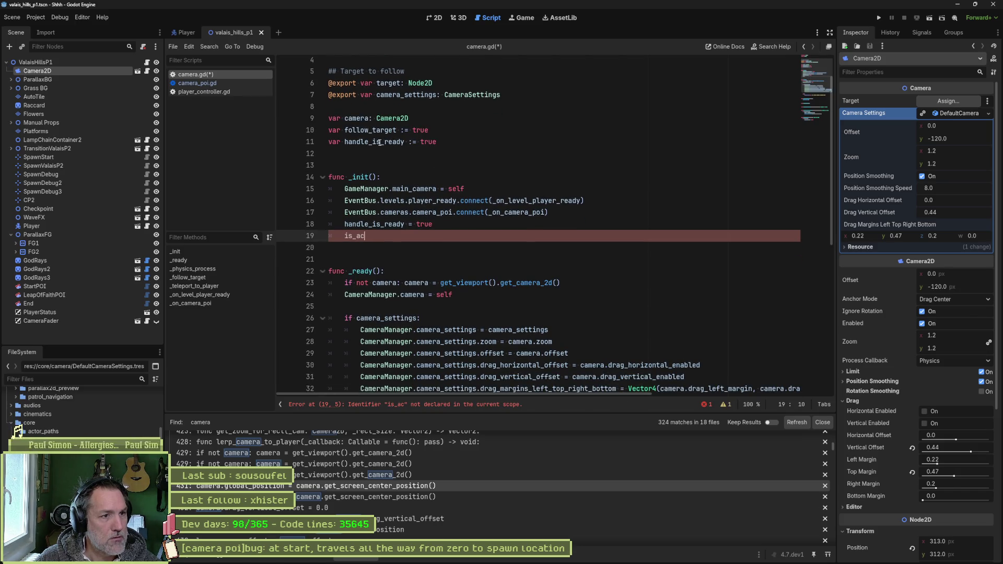
{"action": "key", "text": "ctrl+z"}
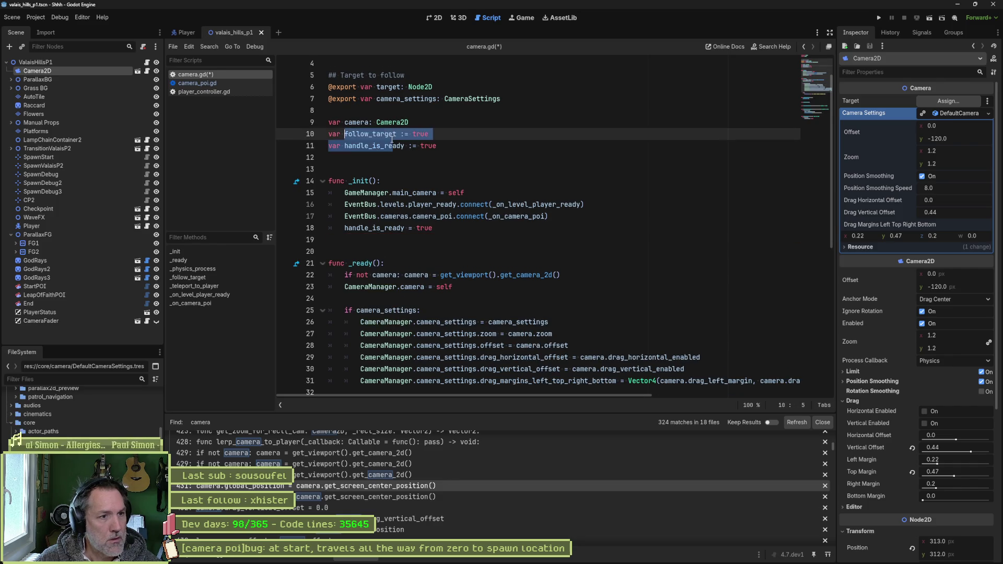
Rename the handle_is_ready declaration on line 11 to _is_active and copy the new name
{"action": "double_click", "coordinate": [381, 147]}
{"action": "left_click", "coordinate": [347, 148]}
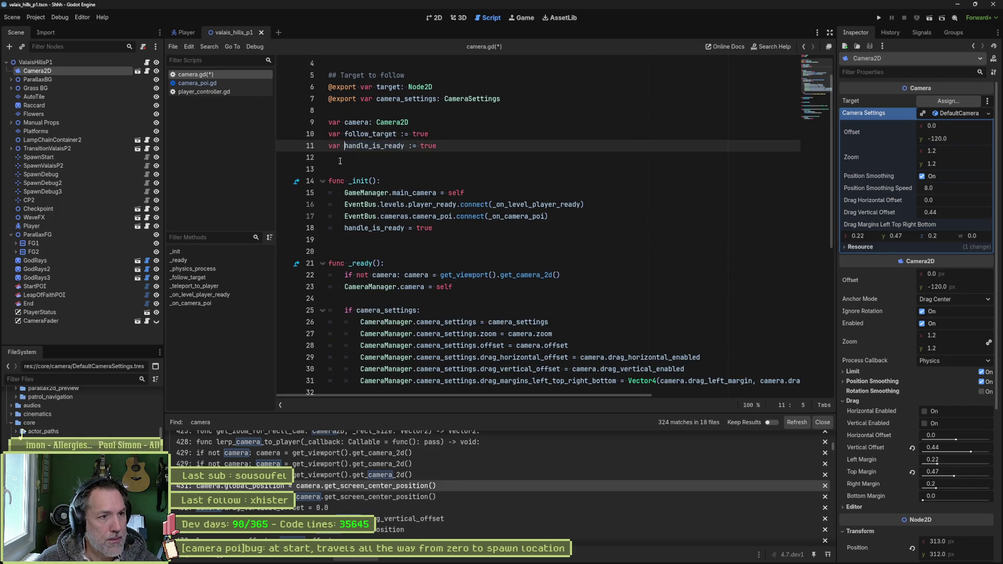
{"action": "key", "text": "ctrl+Delete"}
{"action": "type", "text": "_is_active"}
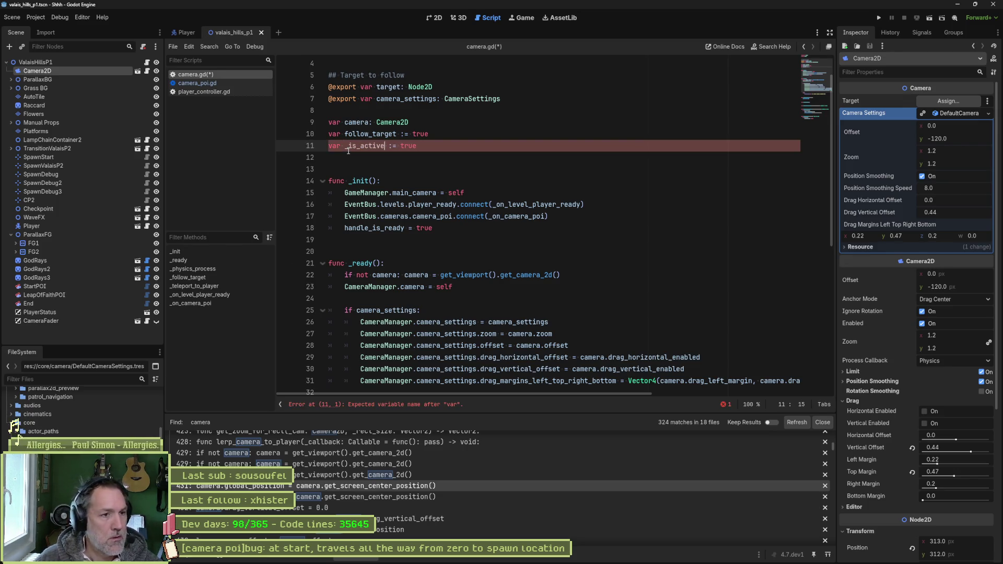
{"action": "double_click", "coordinate": [361, 146]}
{"action": "key", "text": "ctrl+c"}
Replace handle_is_ready with _is_active on lines 18, 56 and 63, then save camera.gd
{"action": "double_click", "coordinate": [373, 228]}
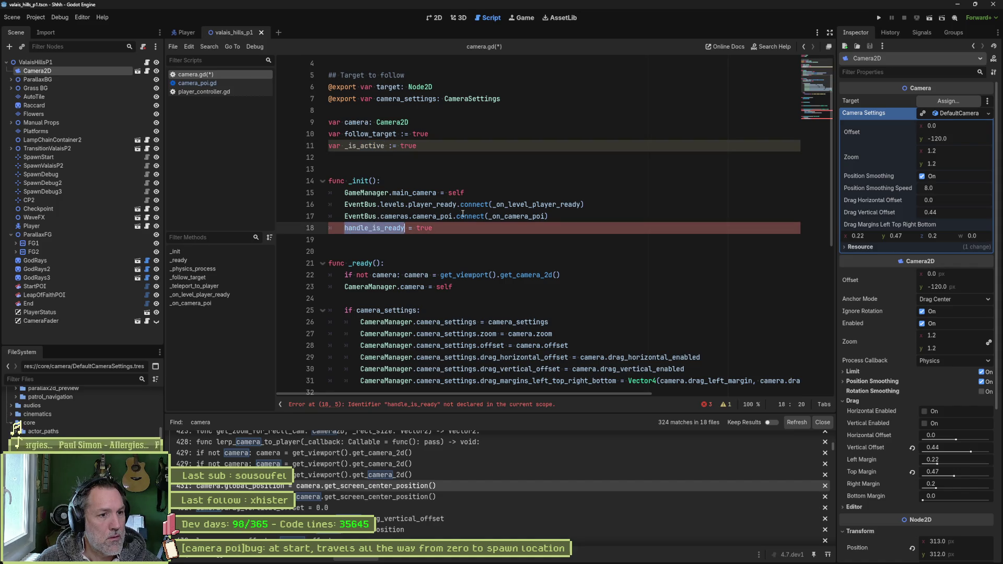
{"action": "key", "text": "ctrl+v"}
{"action": "scroll", "coordinate": [492, 287], "scroll_direction": "down", "scroll_amount": 5}
{"action": "scroll", "coordinate": [492, 286], "scroll_direction": "down", "scroll_amount": 4}
{"action": "double_click", "coordinate": [384, 290]}
{"action": "key", "text": "ctrl+v"}
{"action": "double_click", "coordinate": [394, 374]}
{"action": "key", "text": "ctrl+v"}
{"action": "key", "text": "ctrl+s"}
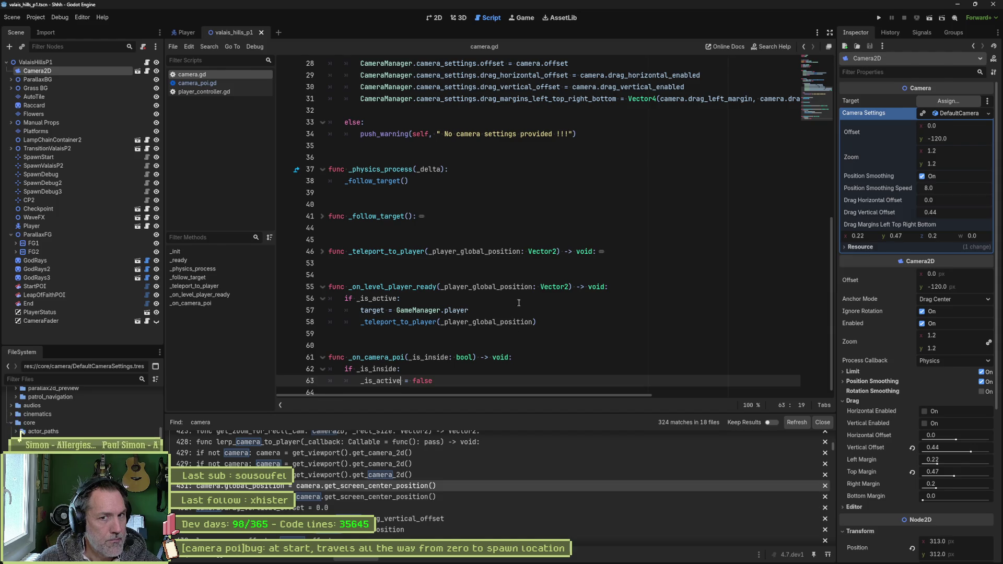
{"action": "scroll", "coordinate": [480, 293], "scroll_direction": "up", "scroll_amount": 9}
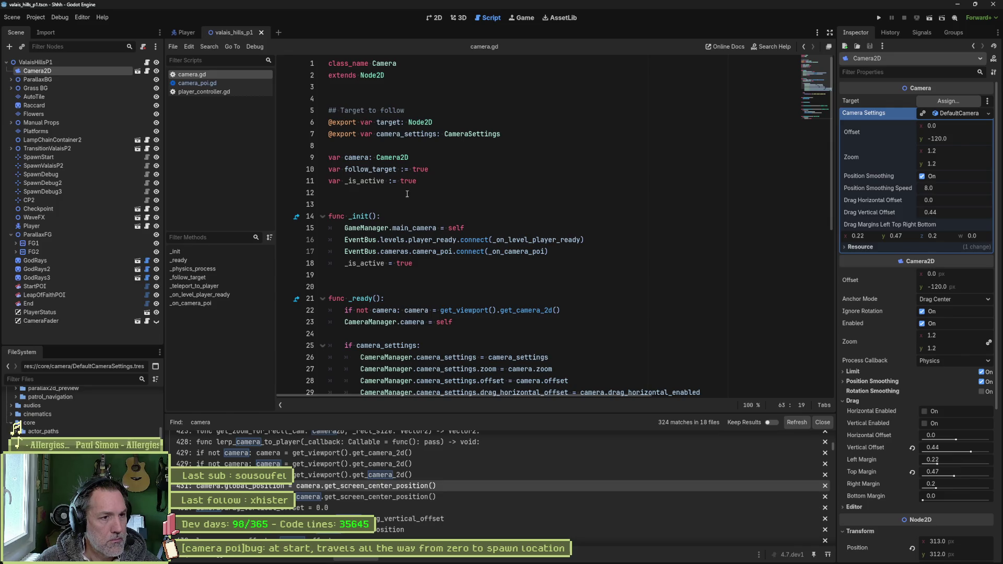
{"action": "double_click", "coordinate": [357, 157]}
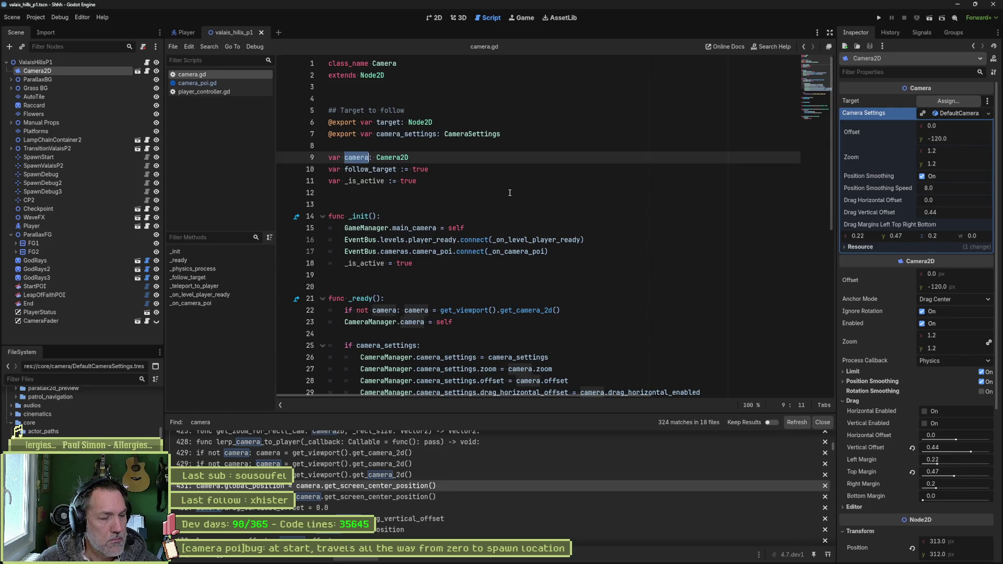
Try Replace in Files for whole-word camera with _camera, then close the results
{"action": "key", "text": "ctrl+shift+r"}
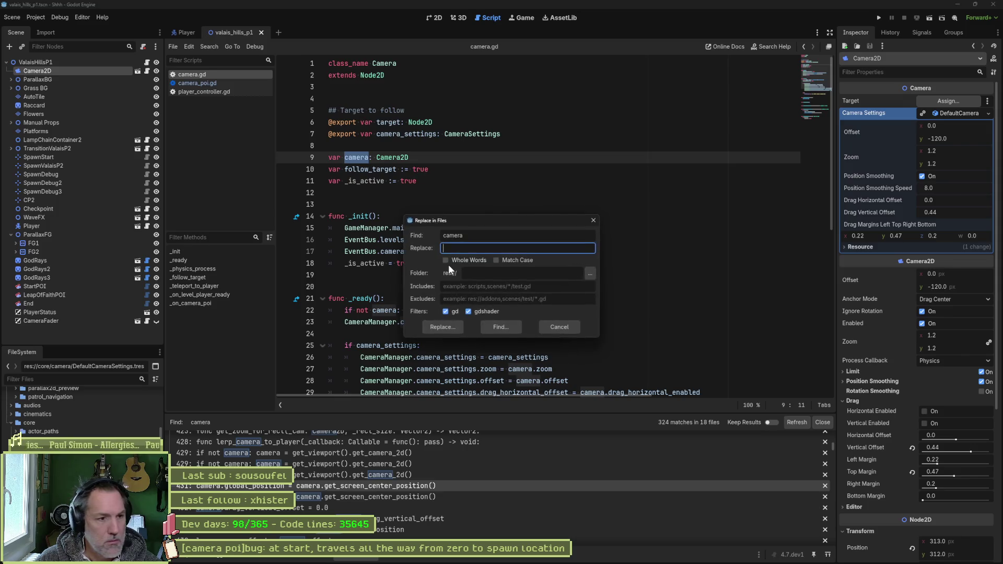
{"action": "type", "text": "_came"}
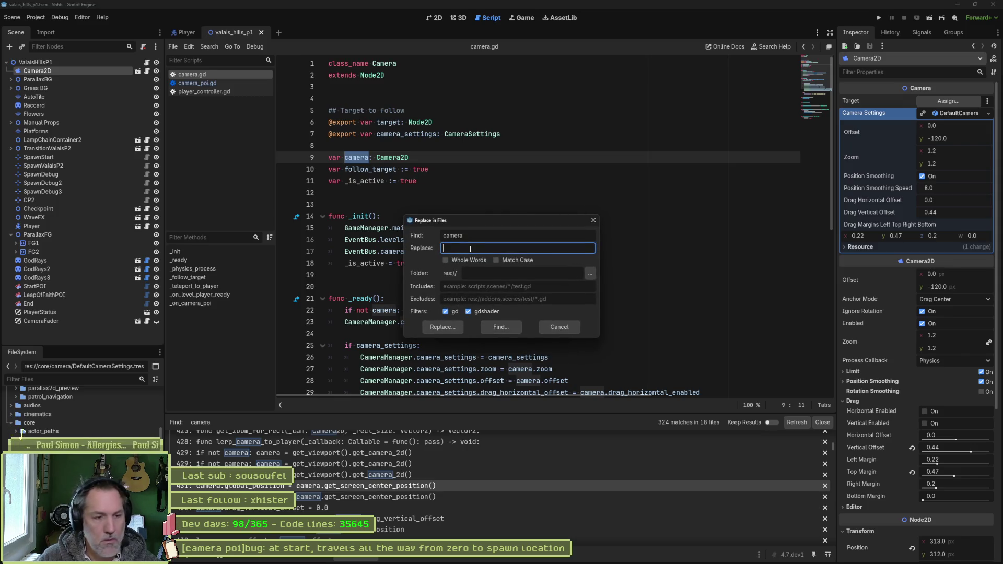
{"action": "type", "text": "ra"}
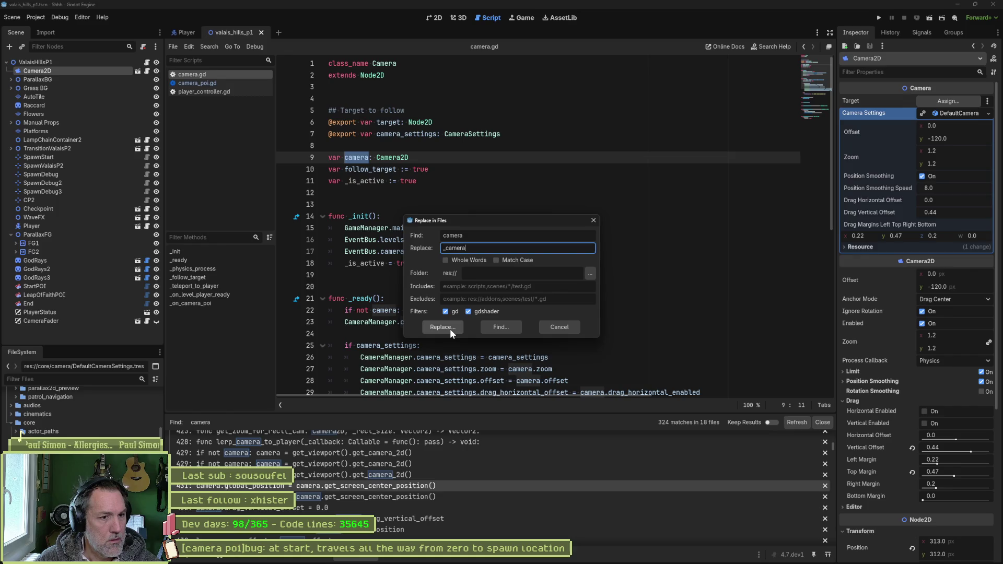
{"action": "left_click", "coordinate": [468, 260]}
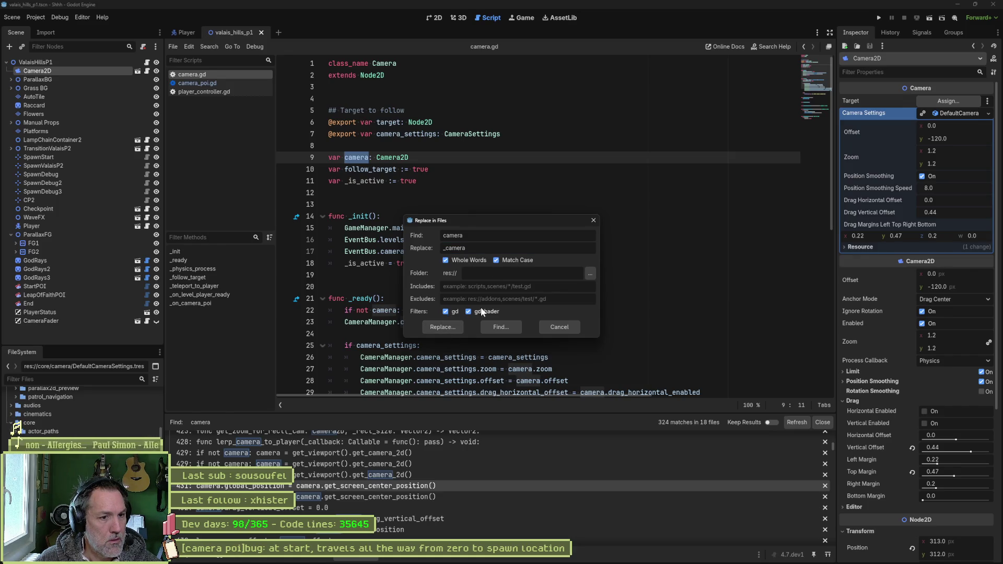
{"action": "left_click", "coordinate": [447, 324]}
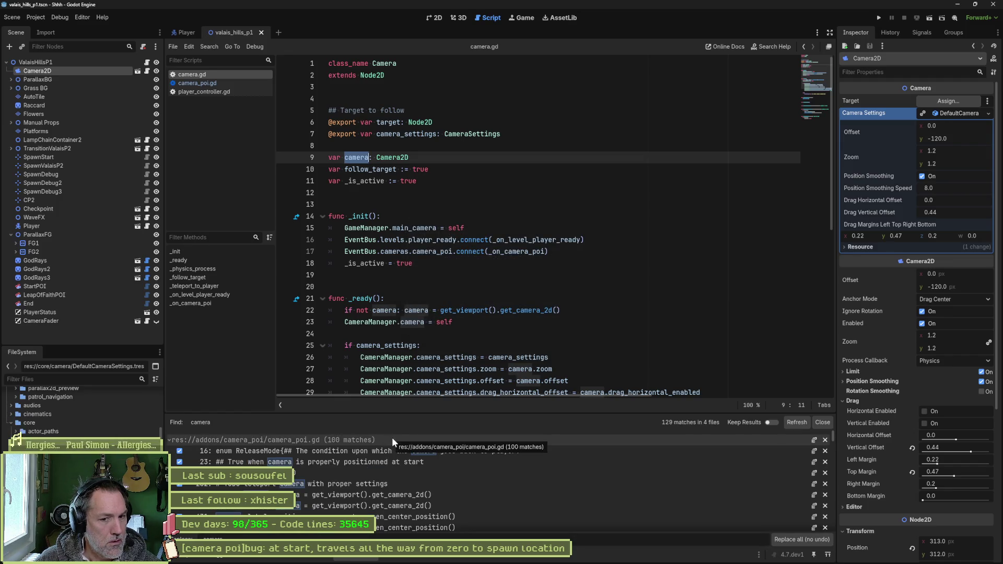
{"action": "left_click", "coordinate": [170, 441]}
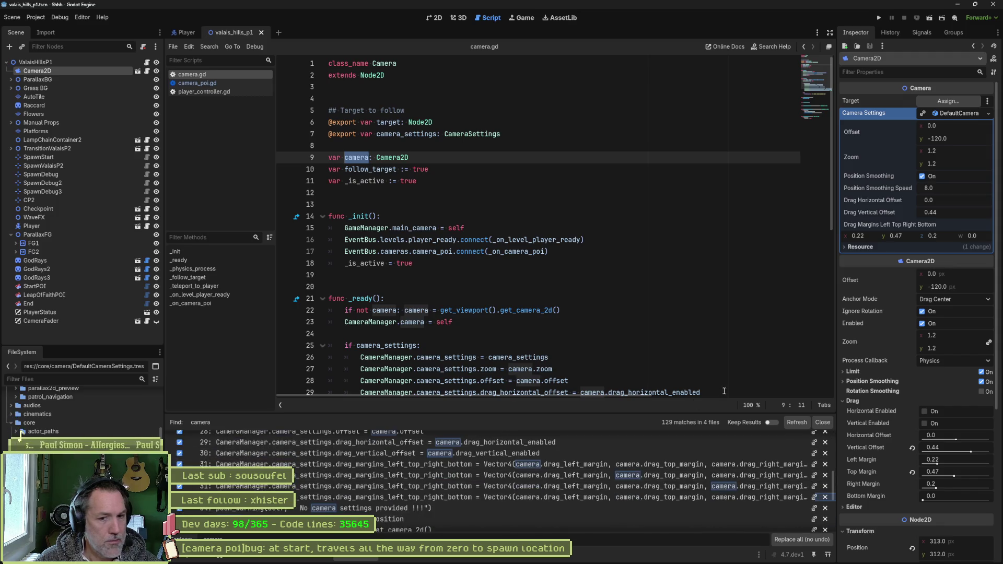
{"action": "left_click", "coordinate": [822, 423]}
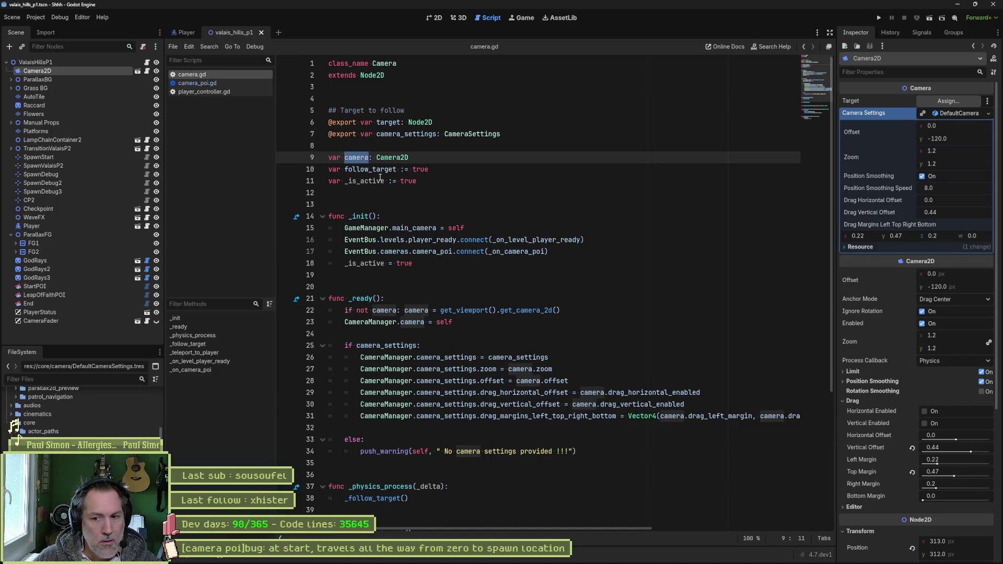
Rename the camera declaration on line 9 and both uses on line 22 to _camera
{"action": "key", "text": "Left"}
{"action": "type", "text": "_"}
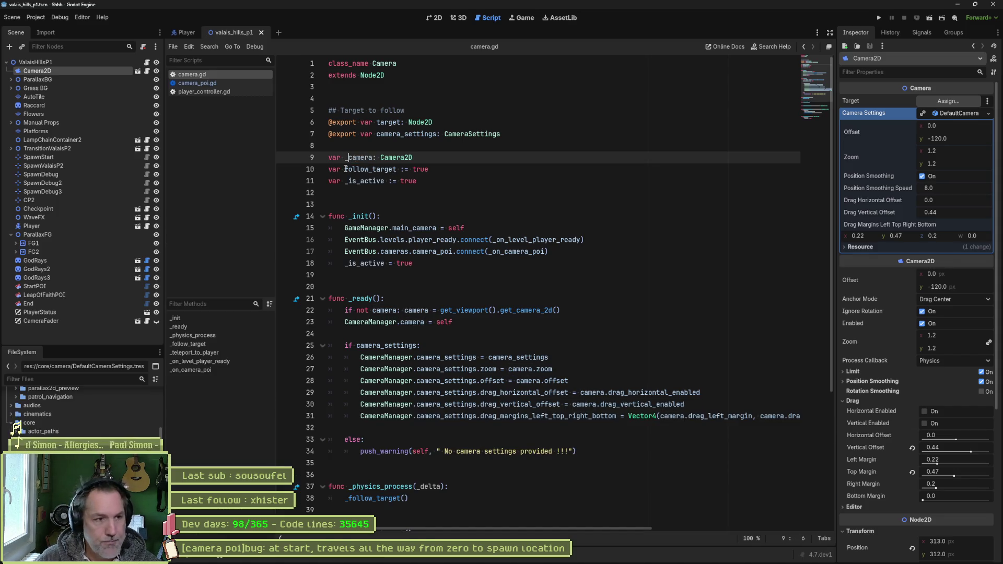
{"action": "key", "text": "ctrl+d"}
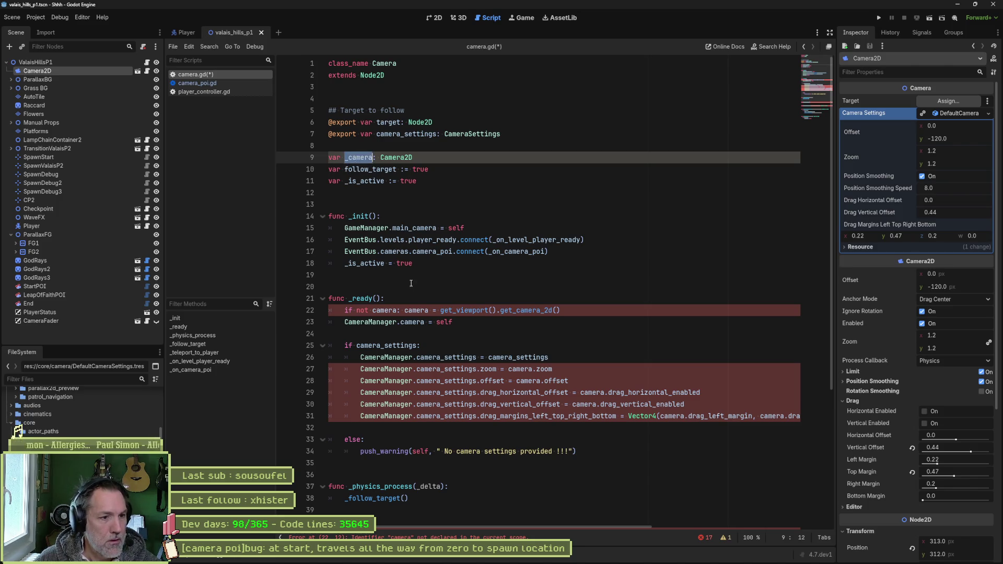
{"action": "double_click", "coordinate": [385, 310]}
{"action": "key", "text": "ctrl+v"}
{"action": "double_click", "coordinate": [428, 311]}
{"action": "key", "text": "ctrl+v"}
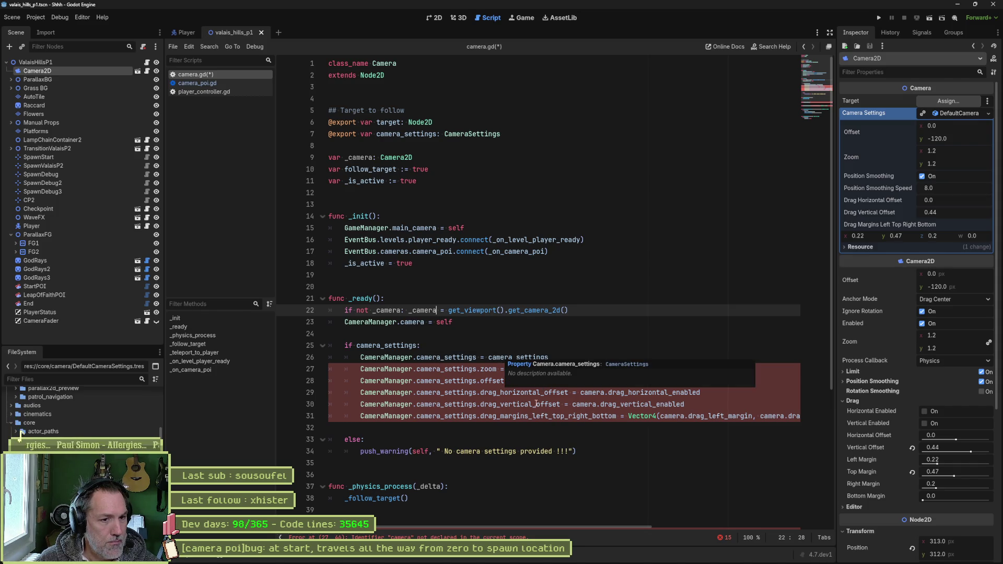
Rename camera to _camera on lines 27 through 31 in _ready
{"action": "double_click", "coordinate": [522, 370]}
{"action": "type", "text": "_camera"}
{"action": "double_click", "coordinate": [528, 381]}
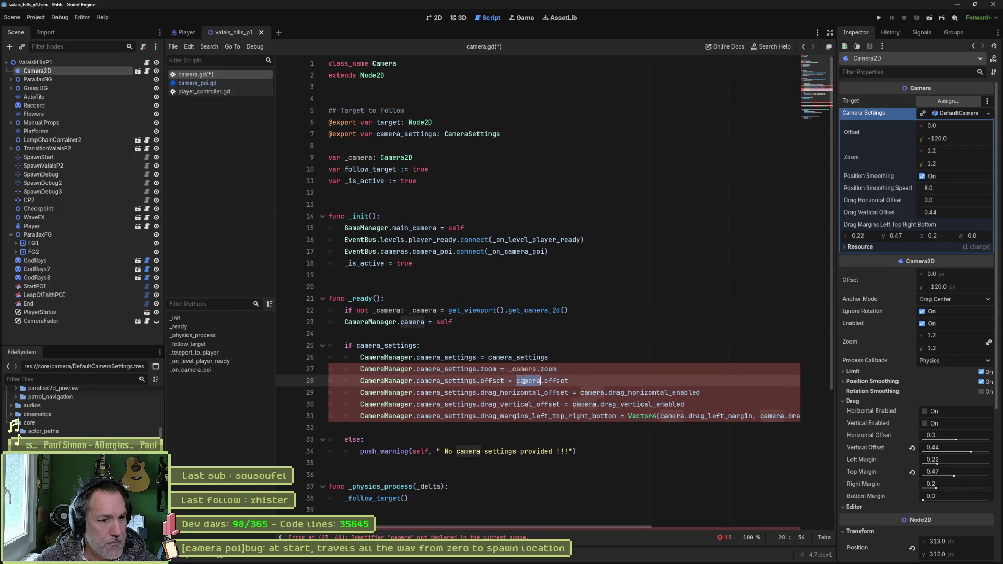
{"action": "type", "text": "_camera"}
{"action": "double_click", "coordinate": [592, 393]}
{"action": "type", "text": "_camera"}
{"action": "double_click", "coordinate": [585, 404]}
{"action": "type", "text": "_camera"}
{"action": "double_click", "coordinate": [672, 417]}
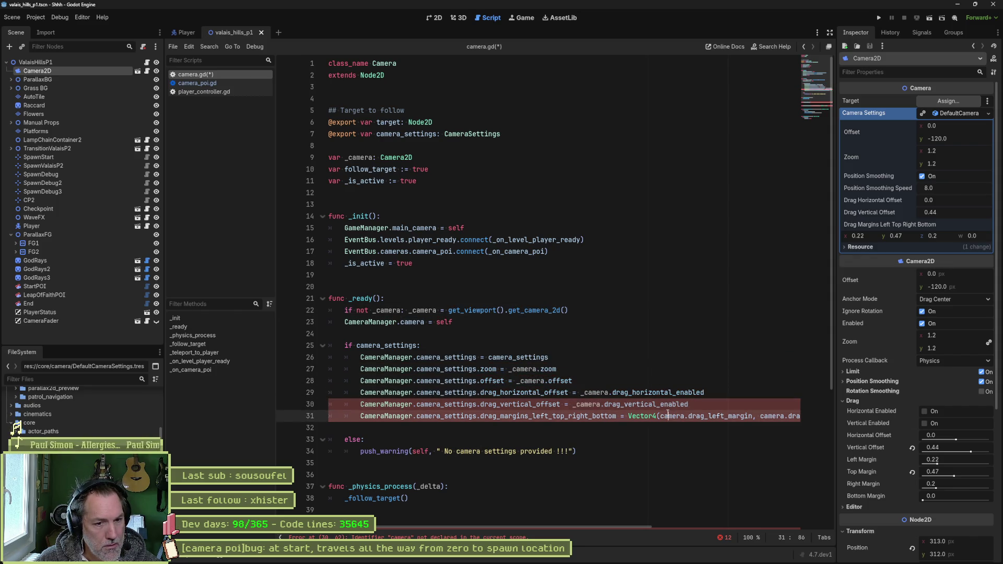